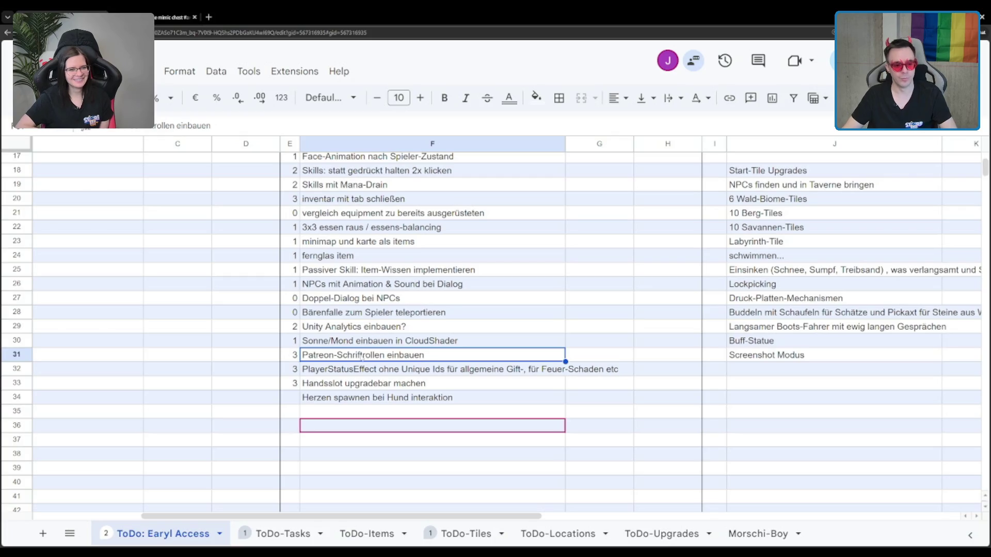
- Review the Patreon-Schriftrollen, PlayerStatusEffect, Handsslot upgrade and Herzen spawnen tasks
{"action": "left_click", "coordinate": [296, 355]}
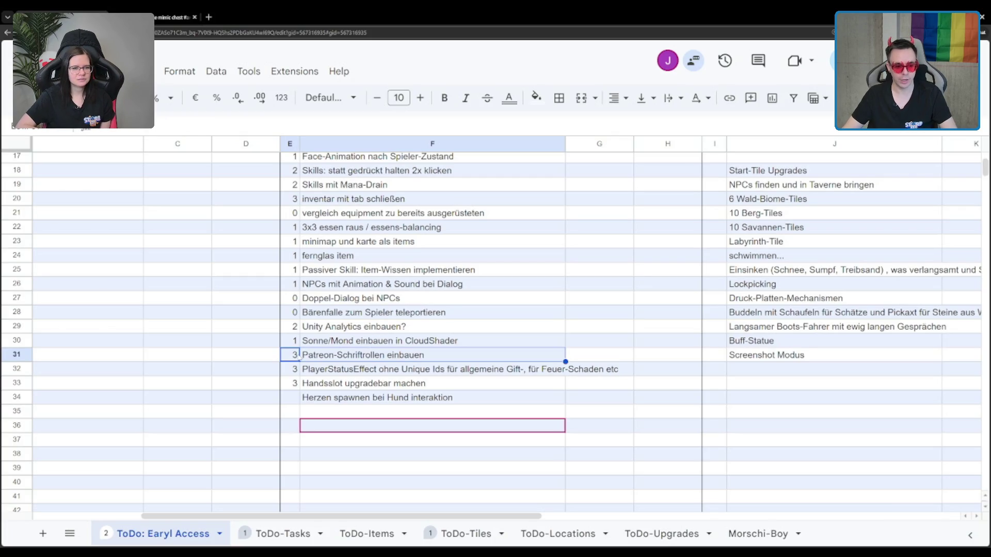
{"action": "left_click", "coordinate": [389, 372]}
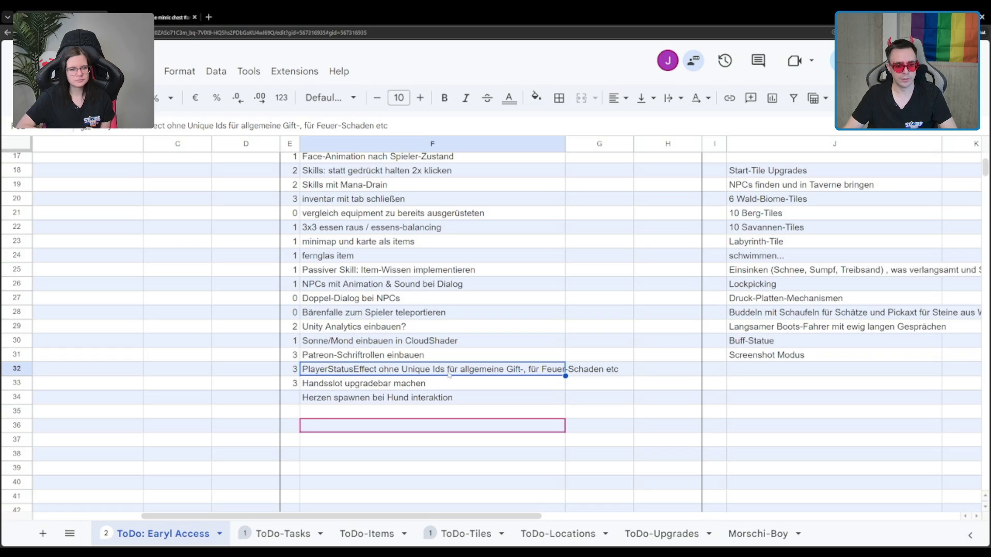
{"action": "left_click", "coordinate": [393, 383]}
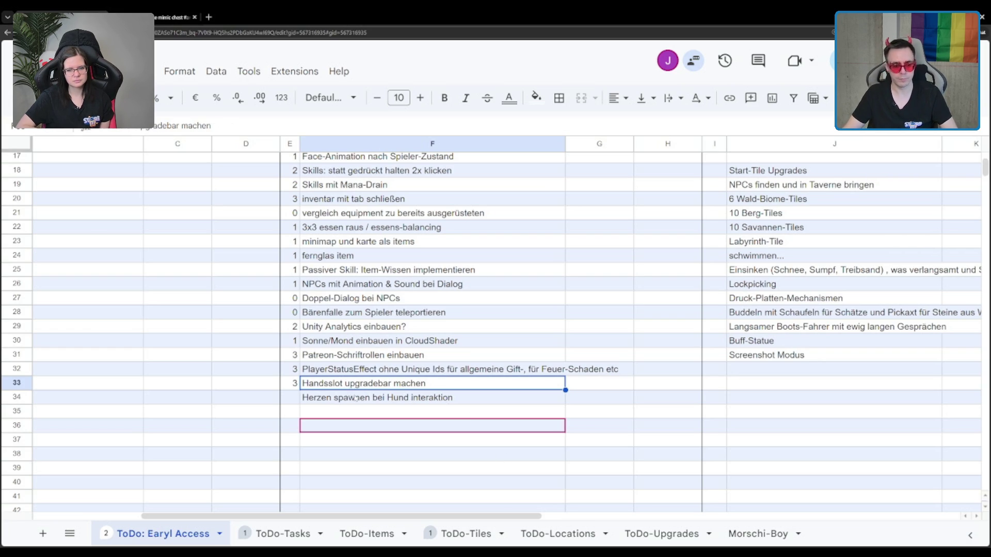
{"action": "left_click", "coordinate": [354, 397]}
{"action": "scroll", "coordinate": [459, 454], "scroll_direction": "up", "scroll_amount": 1}
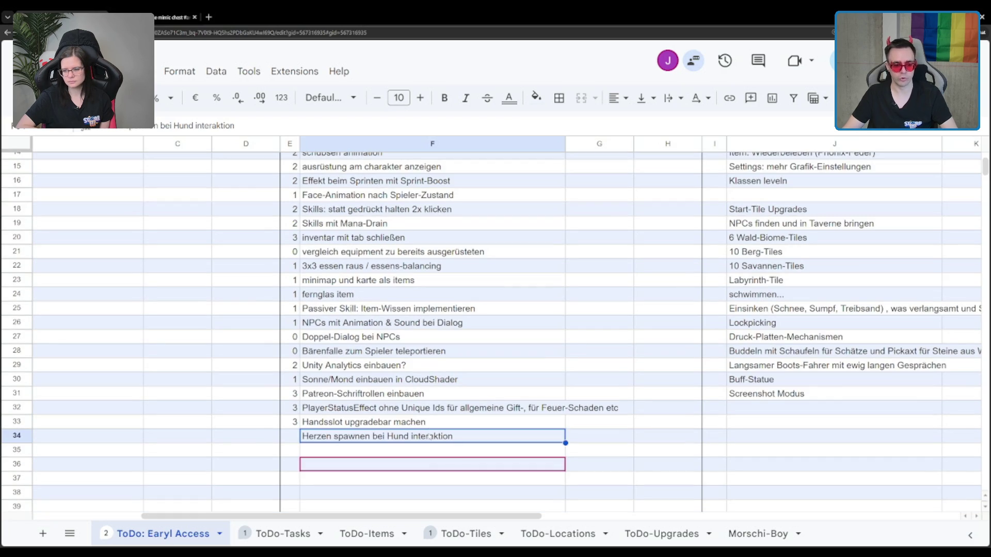
{"action": "left_click", "coordinate": [435, 428]}
{"action": "left_click_drag", "start_coordinate": [505, 516], "coordinate": [663, 516]}
{"action": "scroll", "coordinate": [491, 376], "scroll_direction": "up", "scroll_amount": 5}
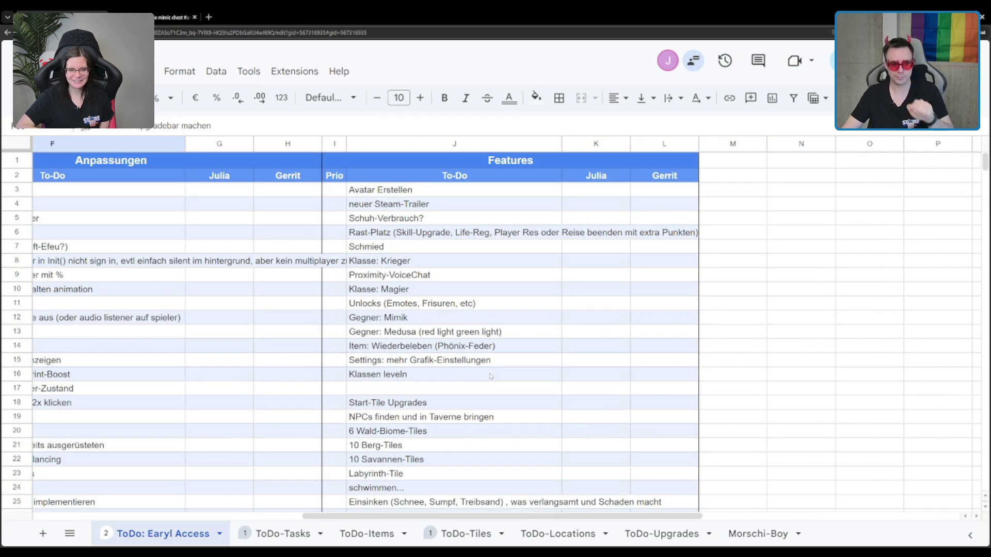
- Review Avatar Erstellen, neuer Steam-Trailer, Schuh-Verbrauch? and Schmied, leaving Schuh-Verbrauch? unchanged
{"action": "left_click", "coordinate": [425, 193]}
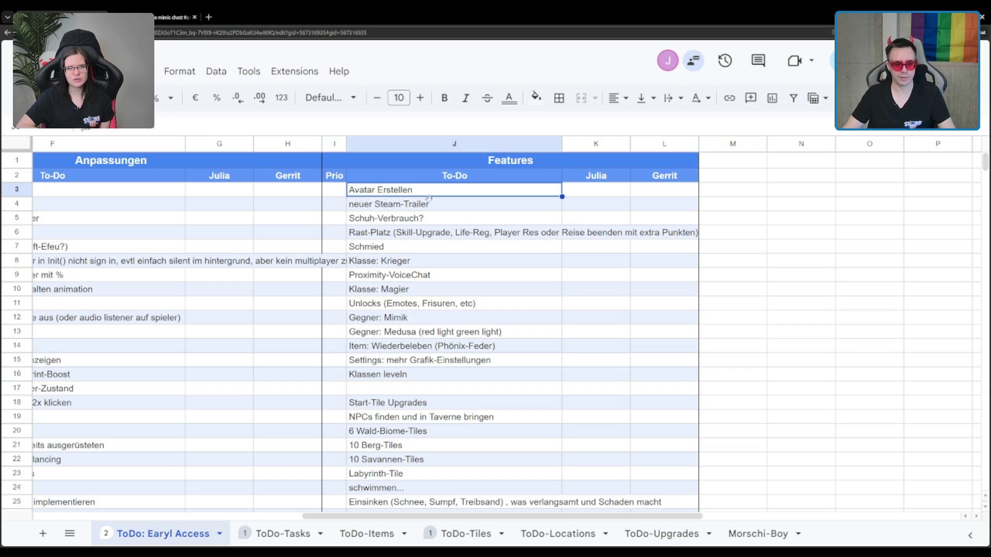
{"action": "left_click", "coordinate": [437, 205]}
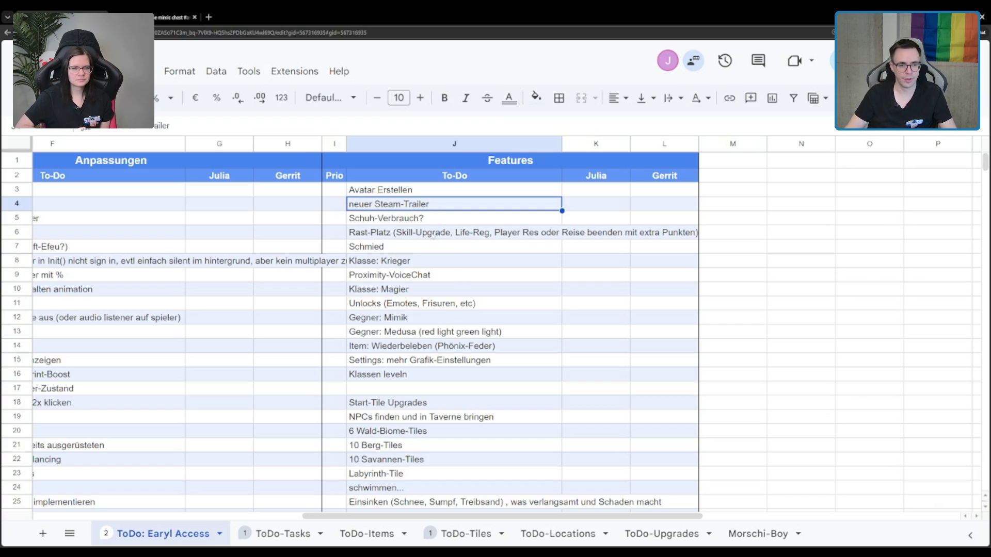
{"action": "left_click", "coordinate": [442, 220]}
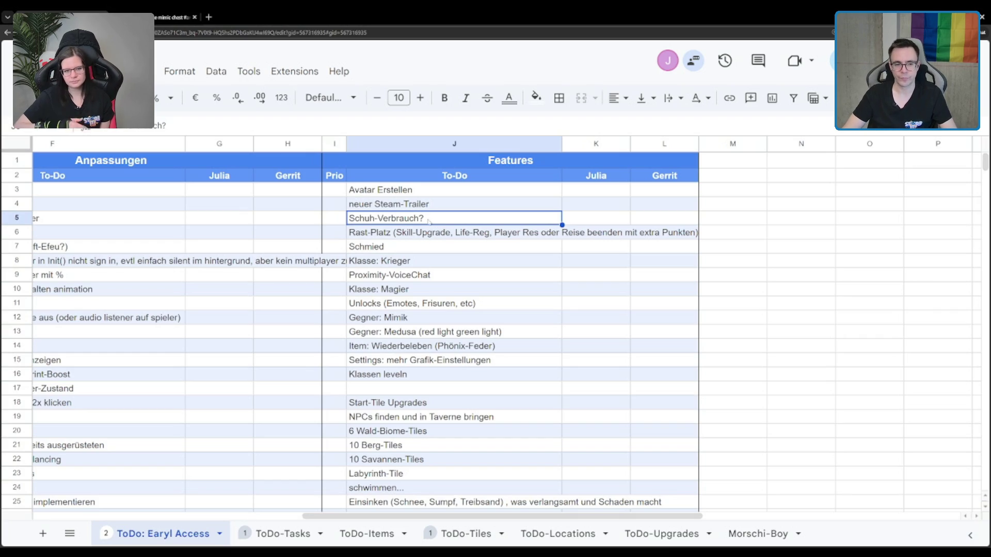
{"action": "triple_click", "coordinate": [428, 221]}
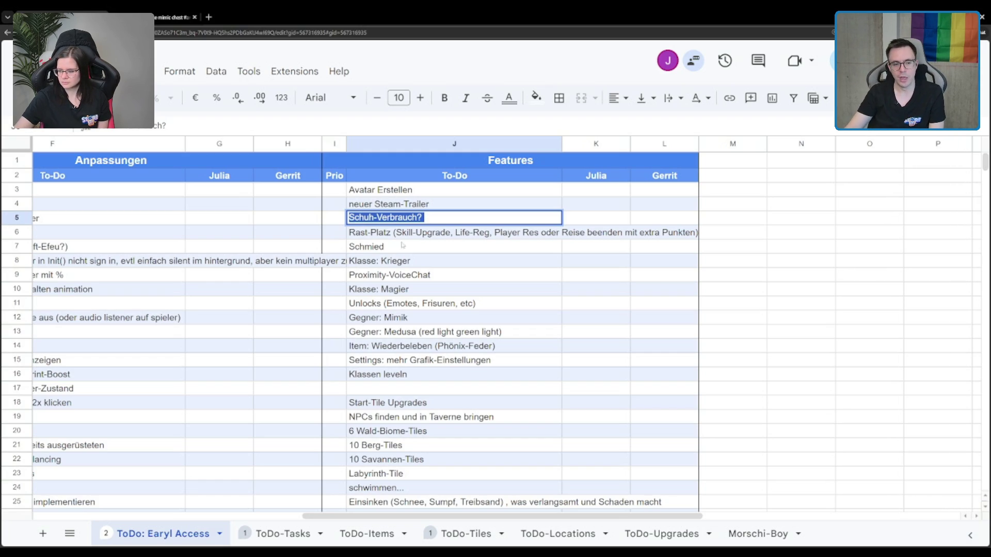
{"action": "left_click", "coordinate": [385, 247]}
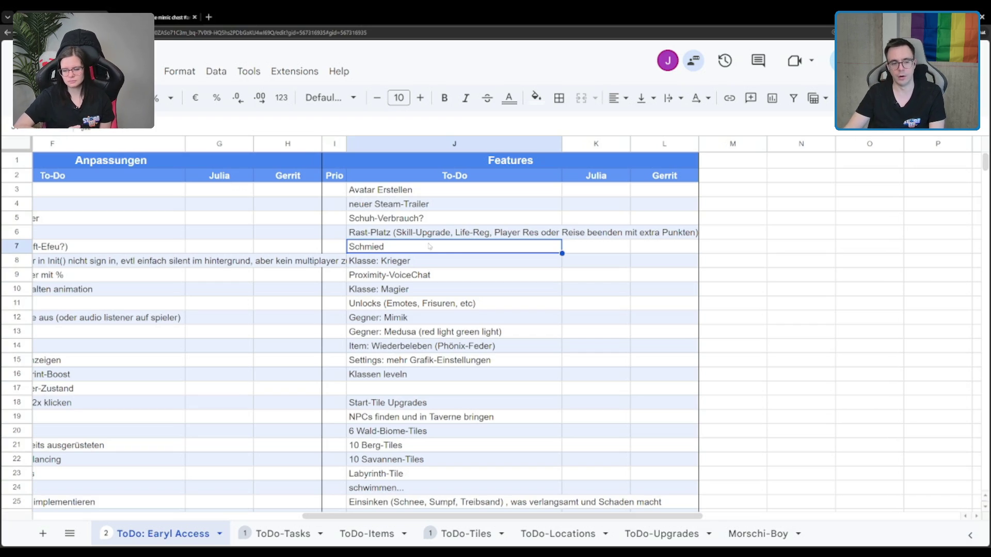
- Review the Rast-Platz, Klasse: Krieger and Klasse: Magier feature rows
{"action": "left_click", "coordinate": [455, 236]}
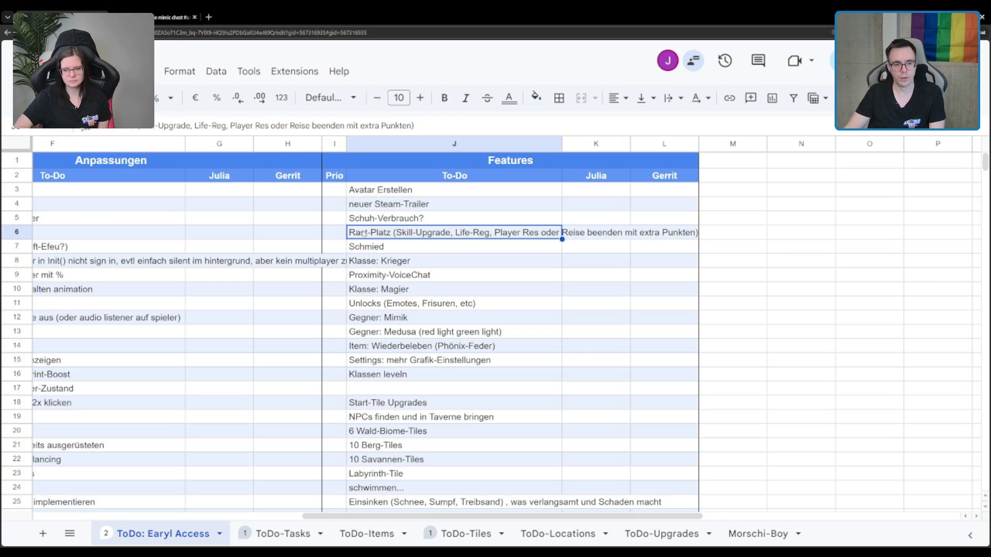
{"action": "left_click", "coordinate": [697, 237]}
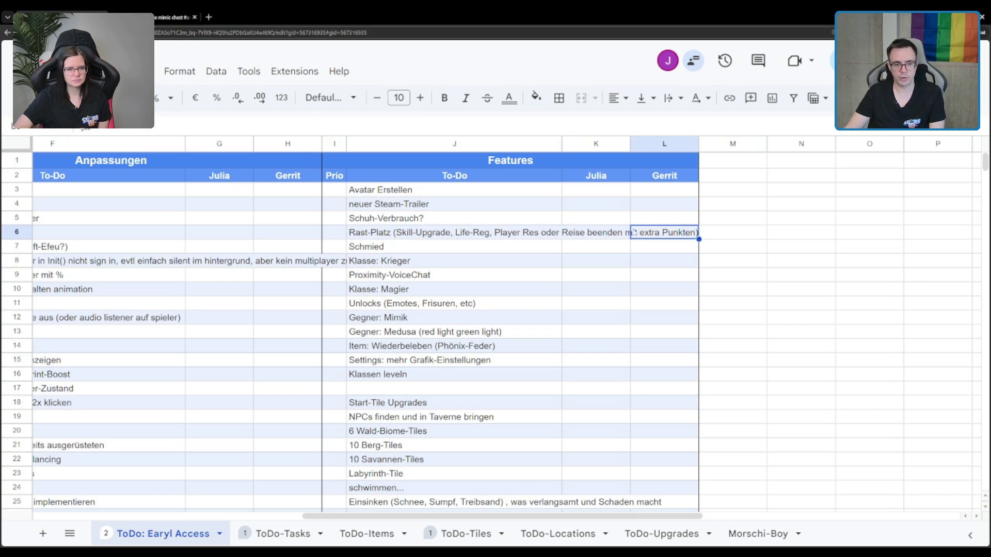
{"action": "left_click", "coordinate": [629, 237]}
{"action": "left_click", "coordinate": [526, 232]}
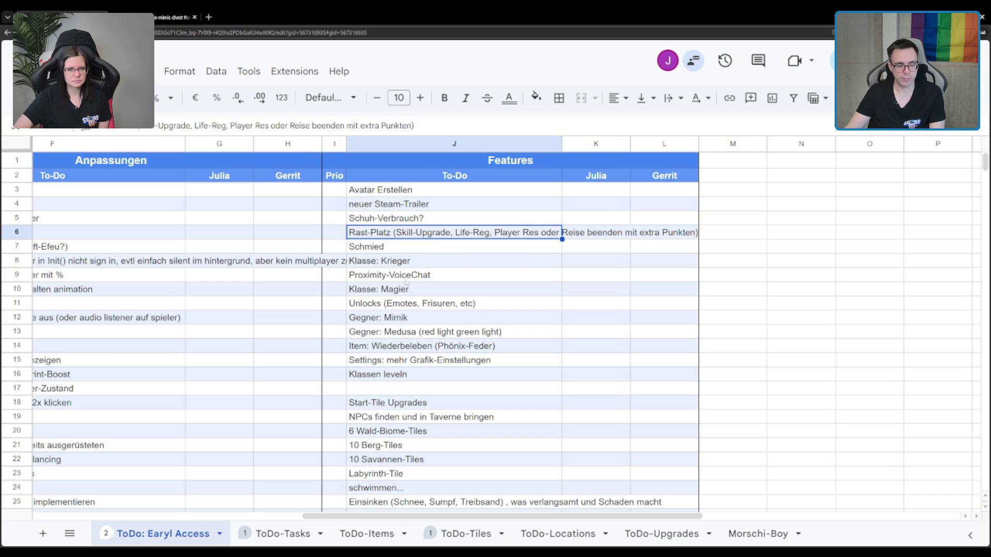
{"action": "left_click", "coordinate": [413, 261]}
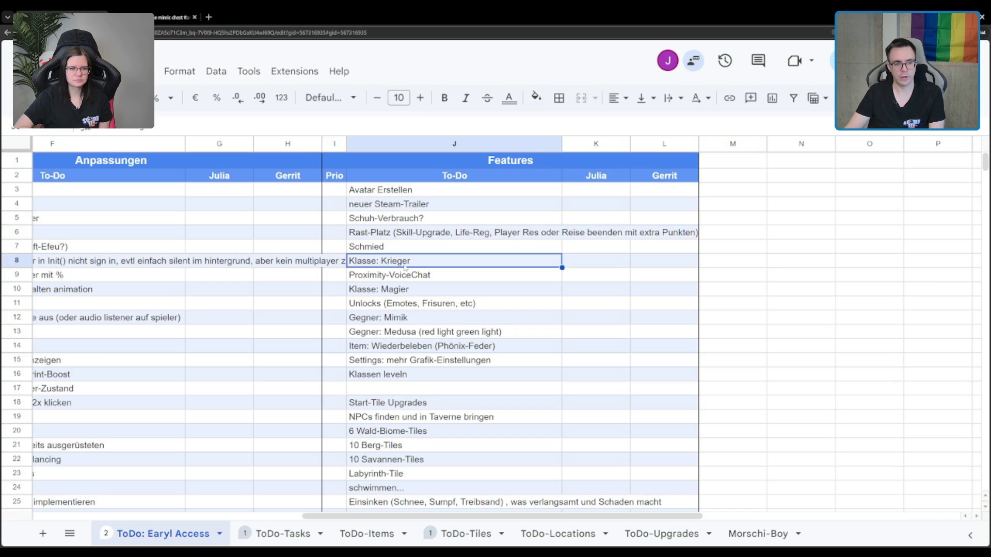
{"action": "left_click", "coordinate": [401, 275]}
{"action": "left_click", "coordinate": [392, 293]}
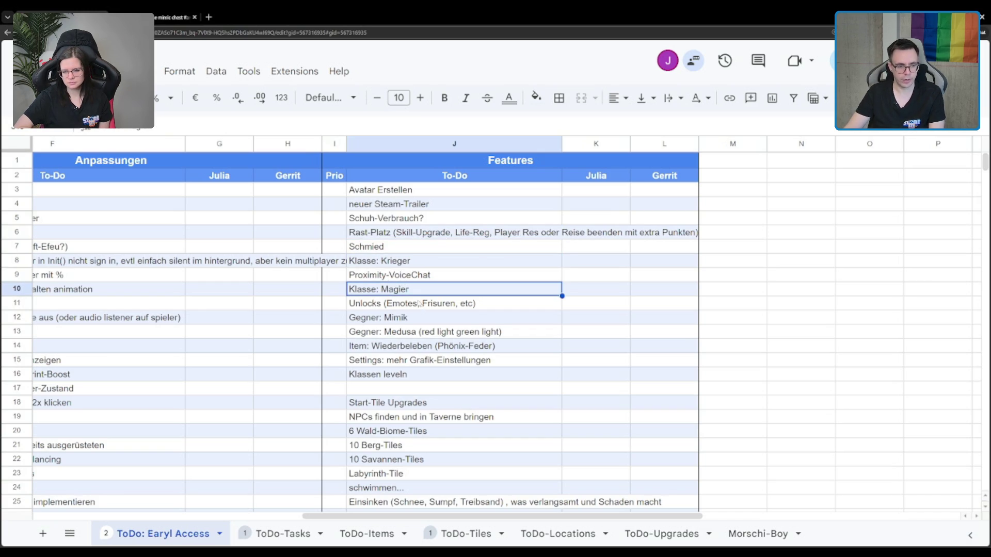
- Give Klasse: Magier priority -1 and Klasse: Krieger priority 3, then move down to Gegner: Mimik
{"action": "left_click", "coordinate": [334, 290]}
{"action": "type", "text": "-1"}
{"action": "key", "text": "Return"}
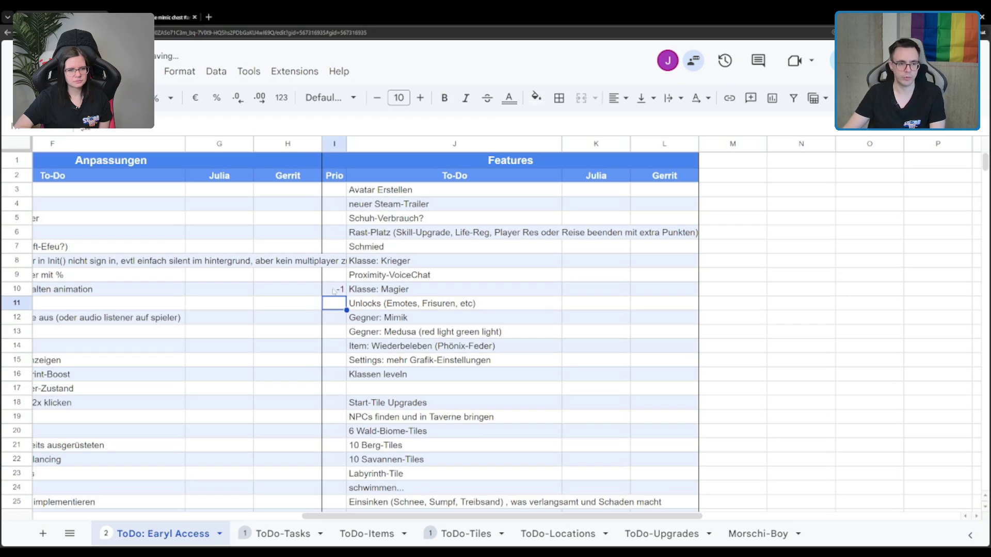
{"action": "left_click", "coordinate": [340, 259]}
{"action": "type", "text": "3"}
{"action": "key", "text": "Return"}
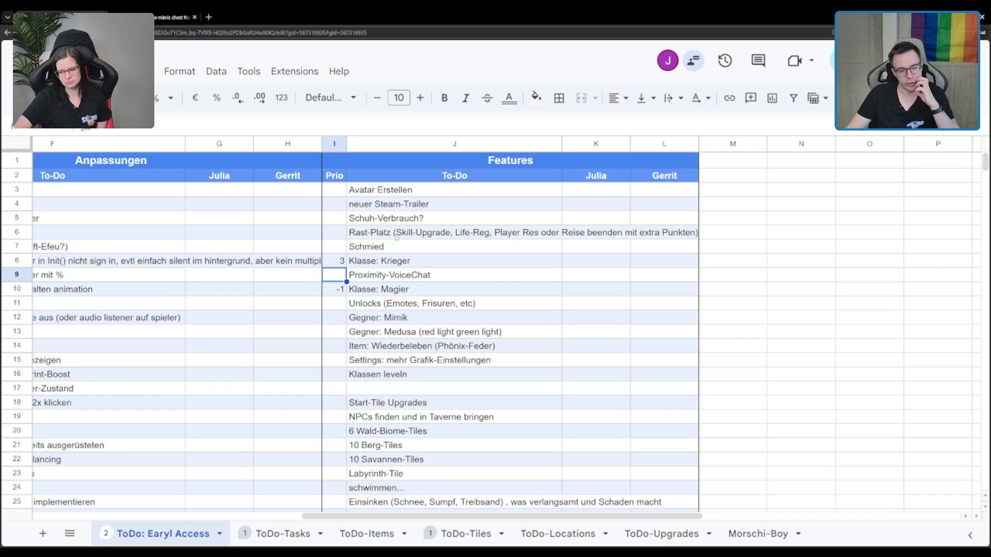
{"action": "left_click", "coordinate": [399, 307]}
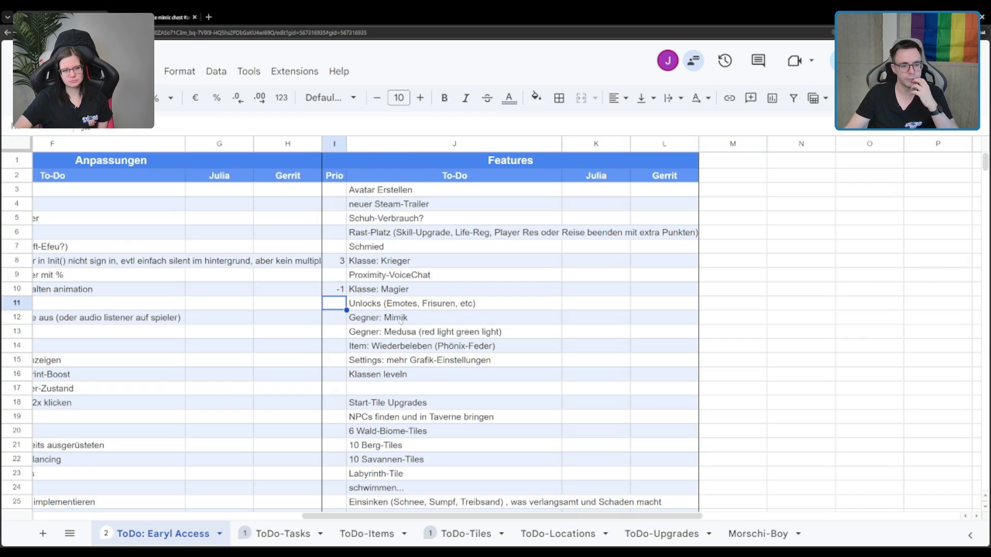
{"action": "key", "text": "Down"}
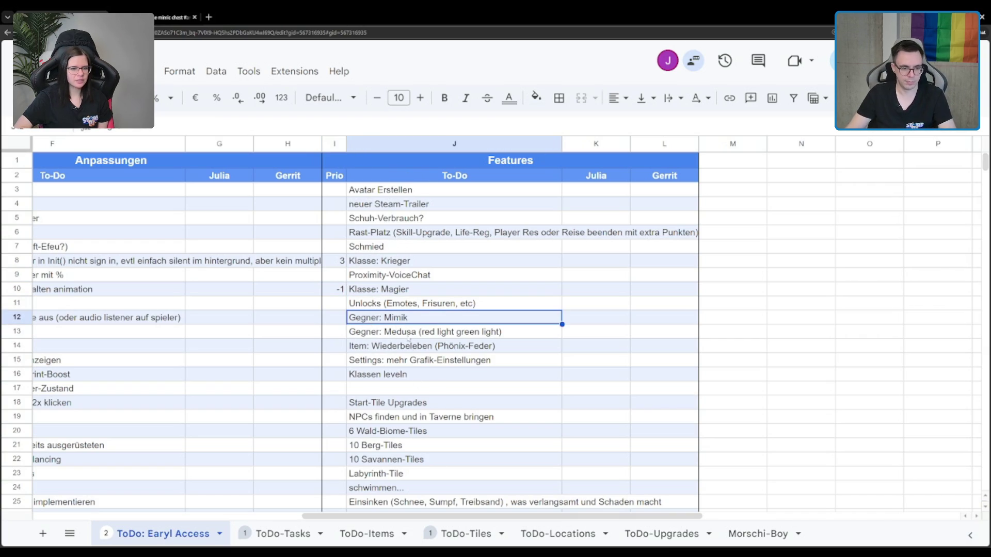
{"action": "scroll", "coordinate": [463, 514], "scroll_direction": "left", "scroll_amount": 3}
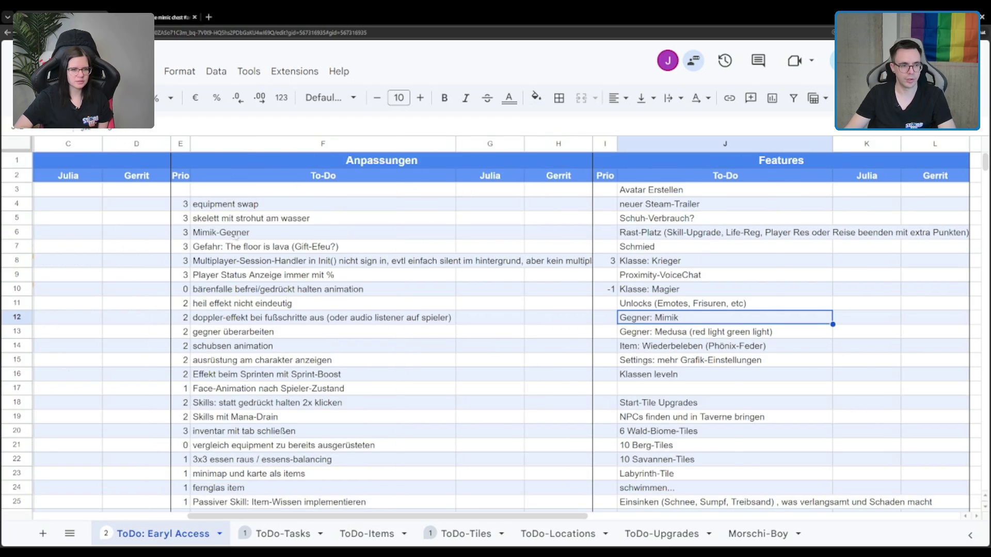
- Clear the duplicate Mimik-Gegner entry and priority in E6:F6, then move to Gegner: Medusa
{"action": "left_click_drag", "start_coordinate": [180, 232], "coordinate": [325, 232]}
{"action": "key", "text": "Delete"}
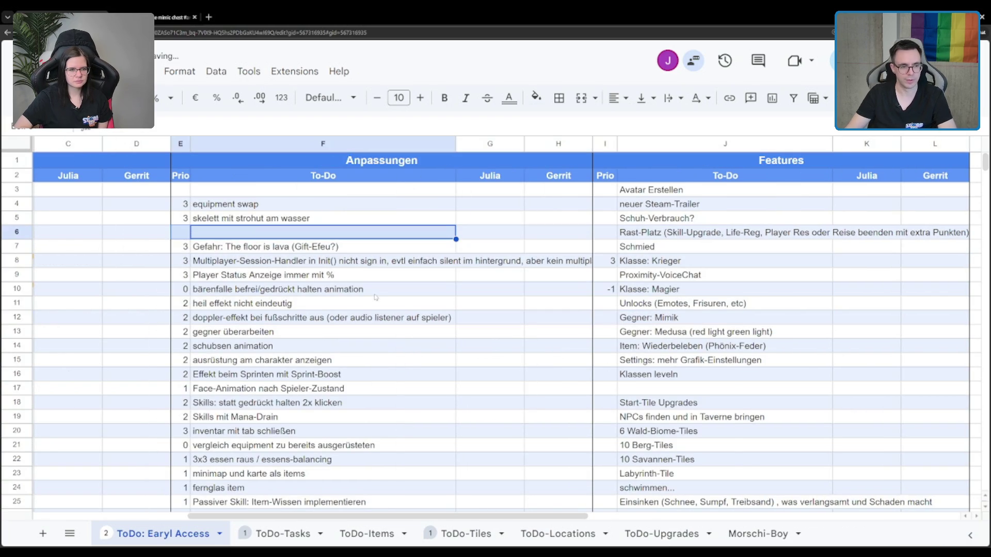
{"action": "scroll", "coordinate": [552, 511], "scroll_direction": "right", "scroll_amount": 3}
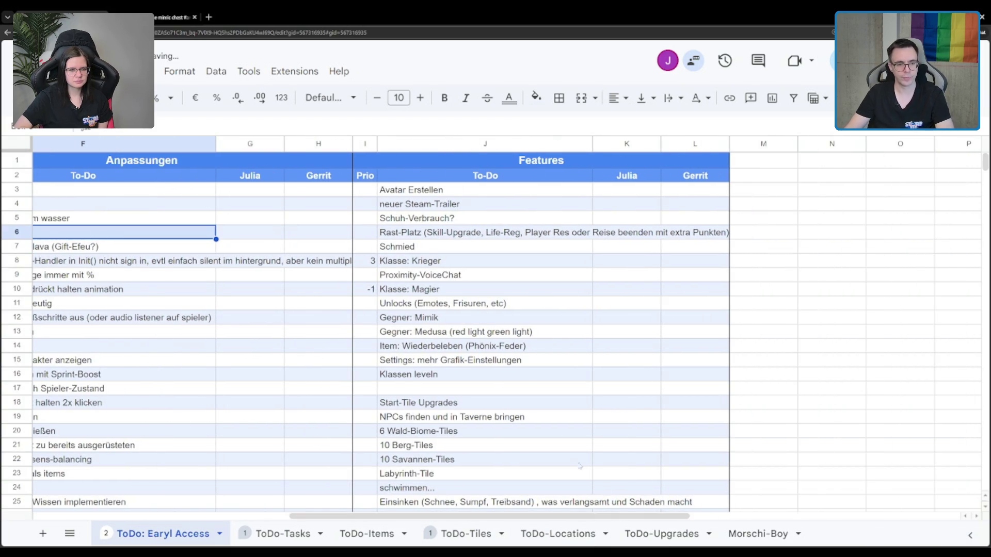
{"action": "left_click", "coordinate": [418, 334]}
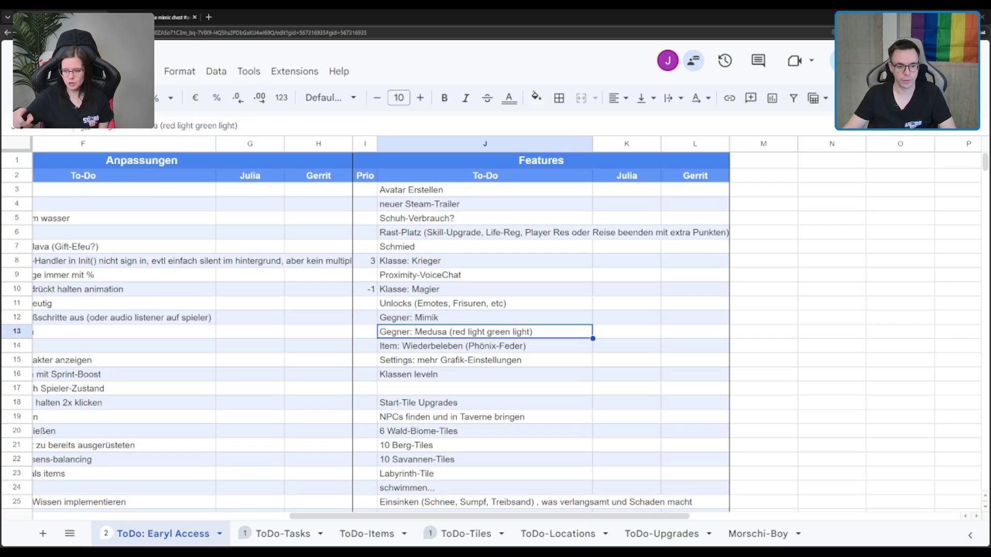
{"action": "key", "text": "Up"}
{"action": "key", "text": "Down"}
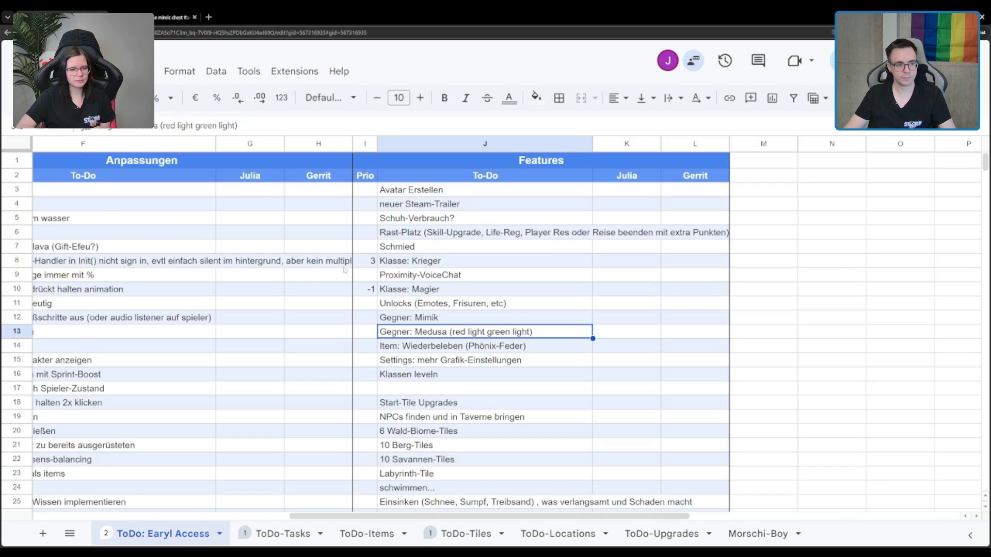
{"action": "left_click_drag", "start_coordinate": [390, 516], "coordinate": [398, 517]}
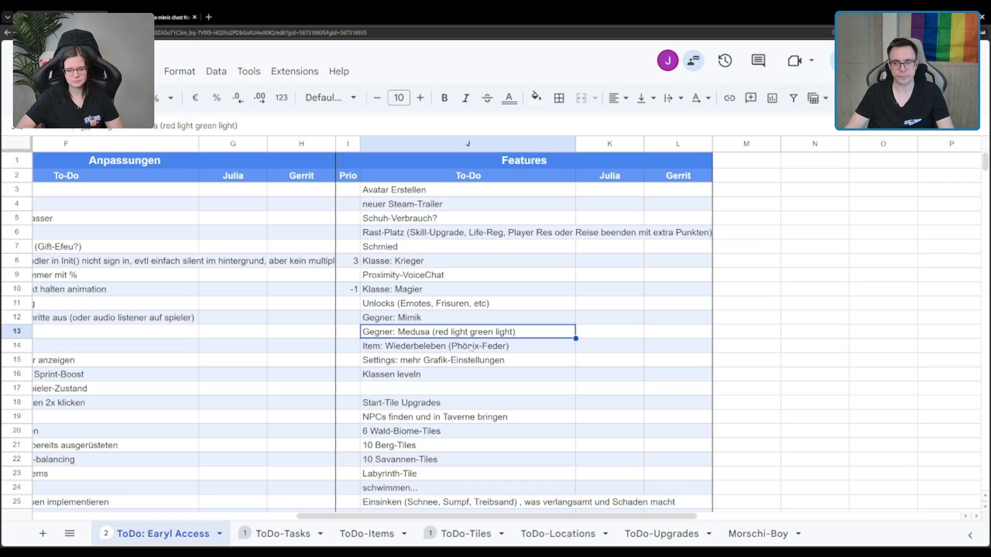
{"action": "left_click", "coordinate": [475, 348]}
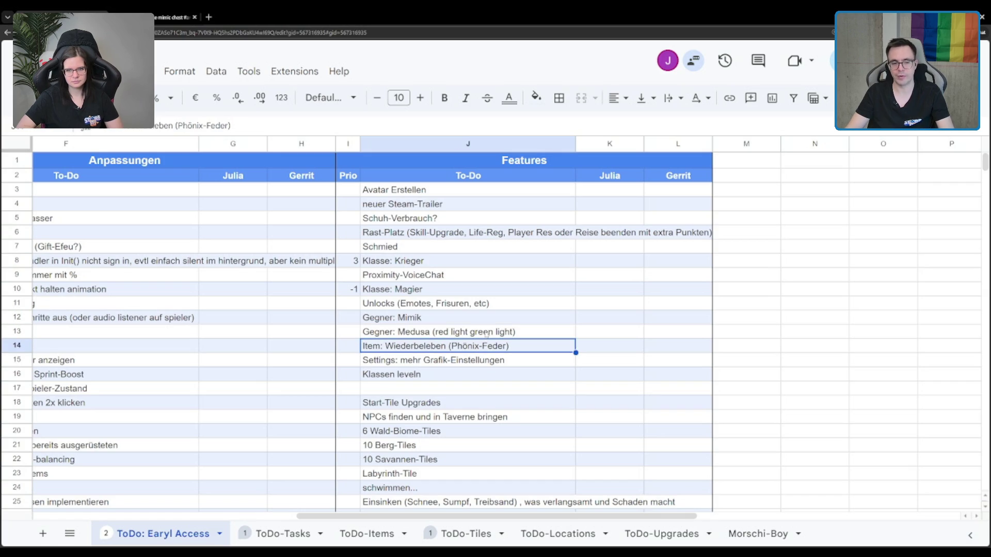
{"action": "left_click", "coordinate": [485, 334]}
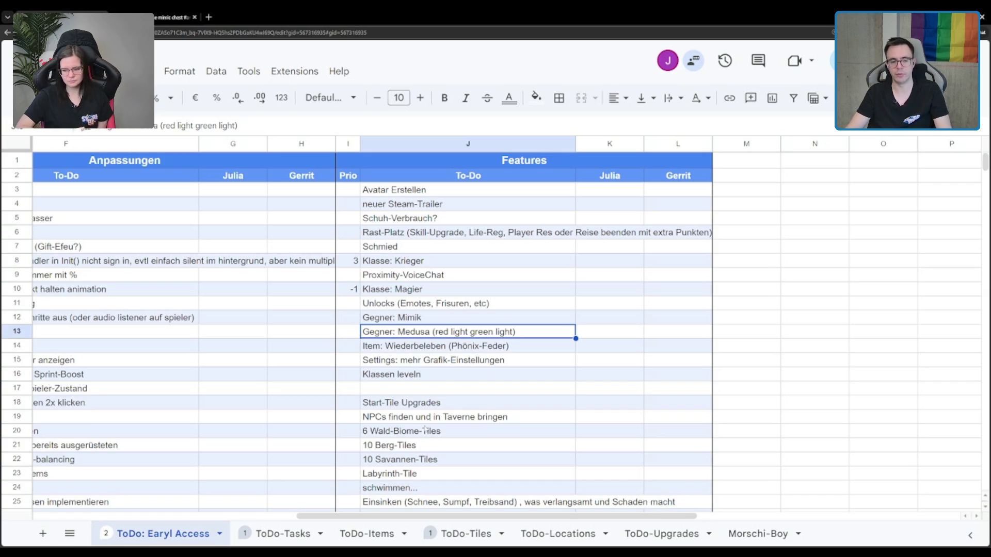
{"action": "left_click", "coordinate": [380, 360]}
{"action": "left_click", "coordinate": [404, 331]}
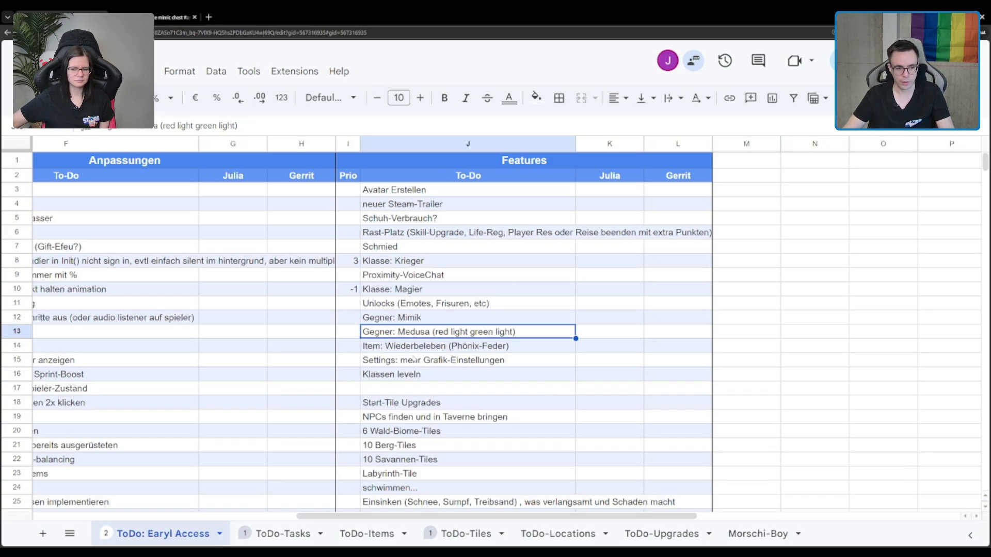
{"action": "left_click", "coordinate": [413, 359]}
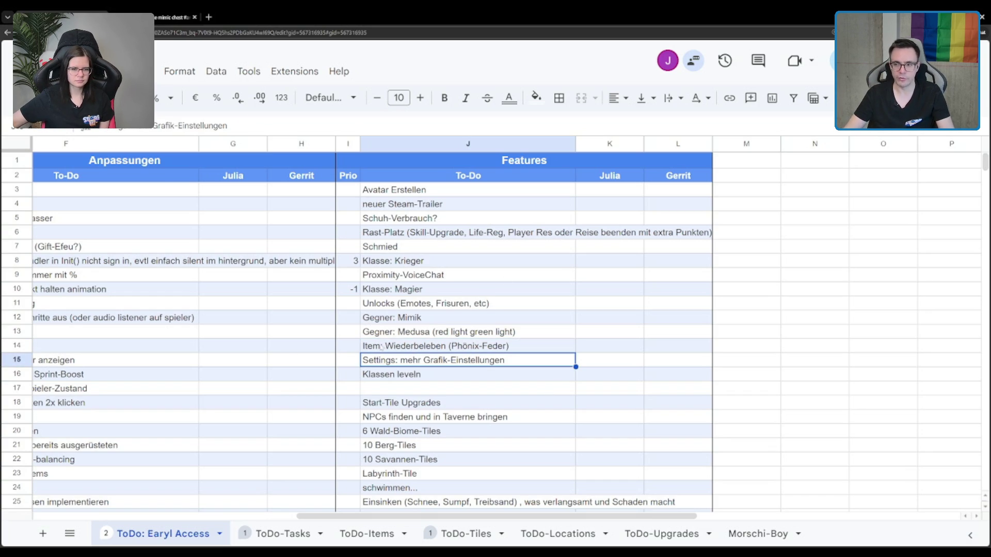
{"action": "left_click", "coordinate": [434, 342]}
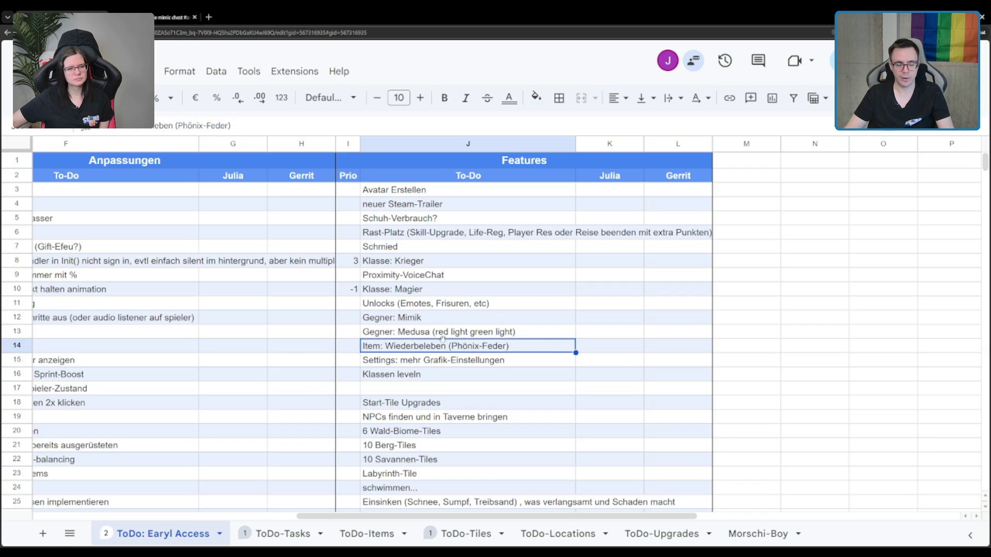
- Rename the entry to 'Buff: Wiederbeleben (Phönix-Feder)' by replacing 'Item' with 'Buff'
{"action": "double_click", "coordinate": [442, 348]}
{"action": "double_click", "coordinate": [383, 345]}
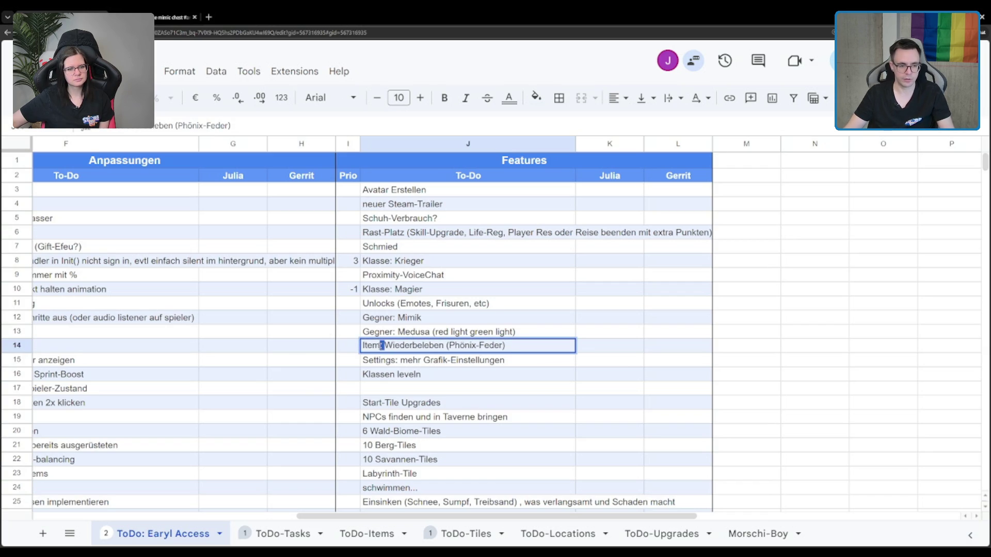
{"action": "double_click", "coordinate": [372, 345]}
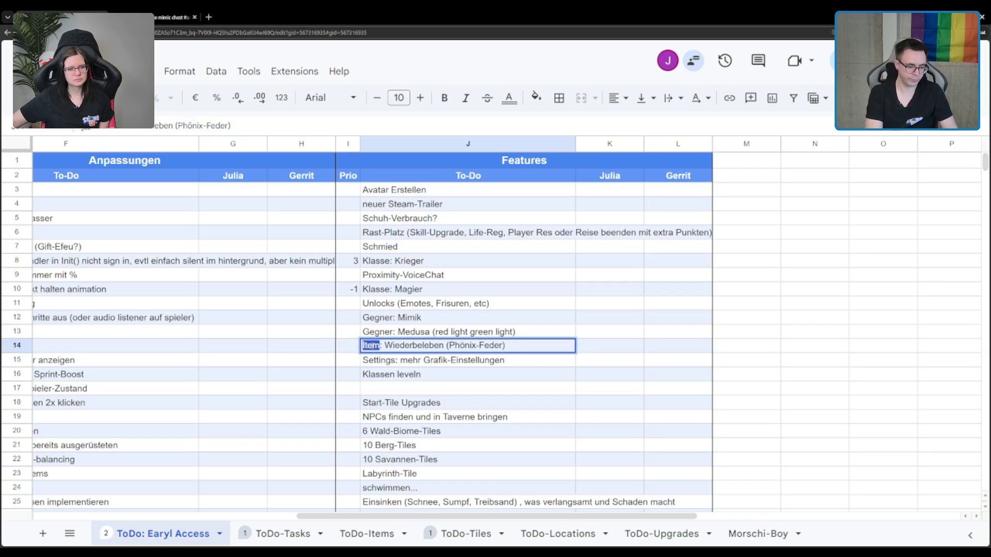
{"action": "type", "text": "Buff"}
{"action": "key", "text": "Return"}
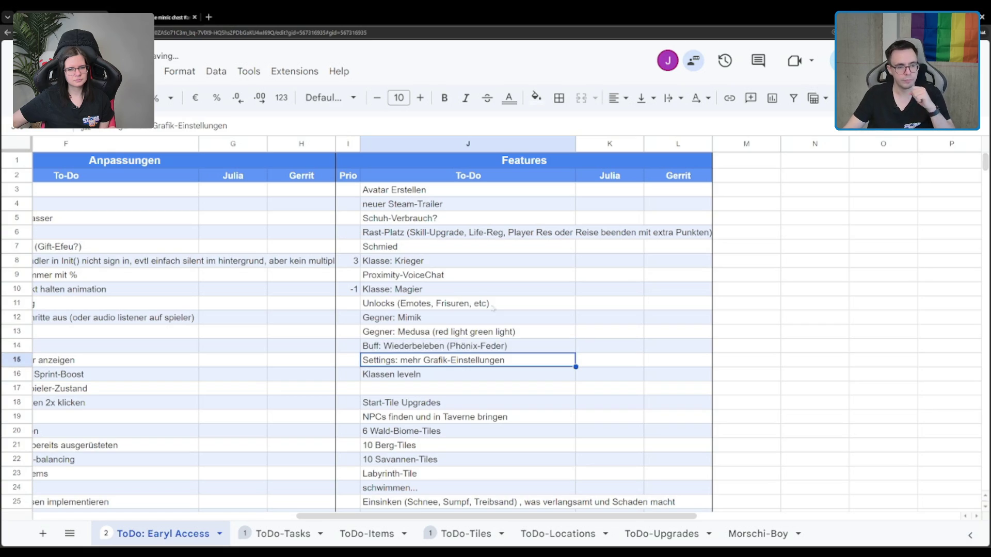
{"action": "key", "text": "Down"}
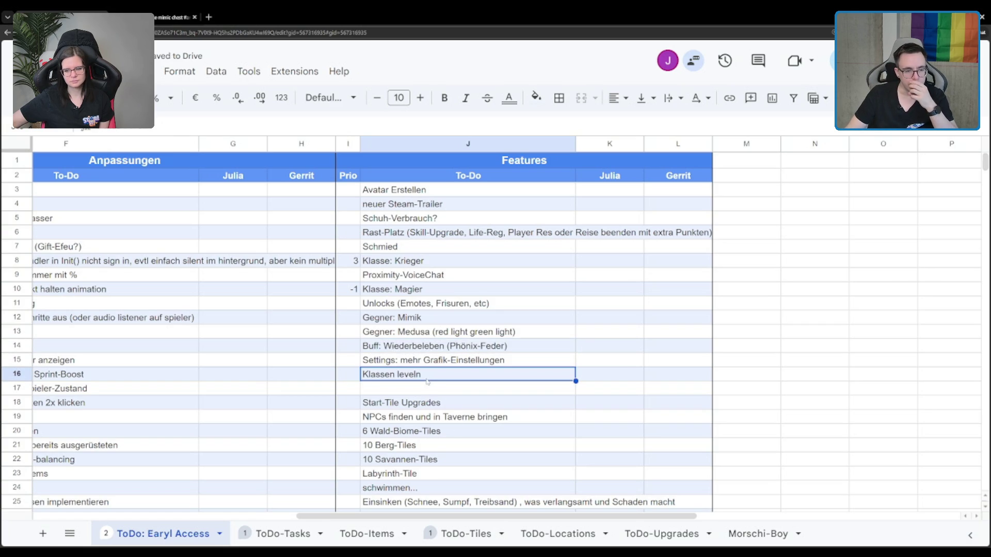
- Review the Grafik-Einstellungen, Klassen leveln and Start-Tile Upgrades entries and the Julia column
{"action": "left_click", "coordinate": [471, 365]}
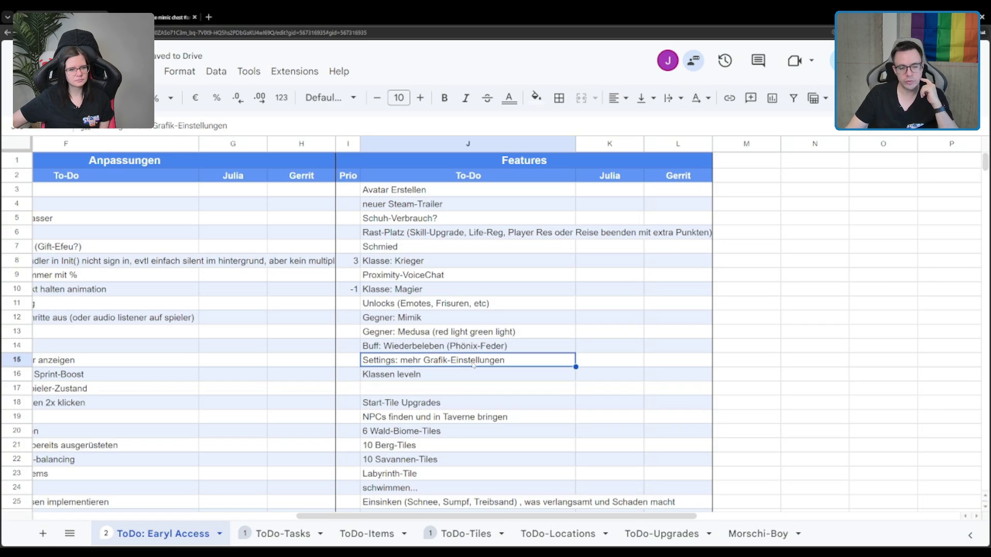
{"action": "left_click", "coordinate": [606, 361]}
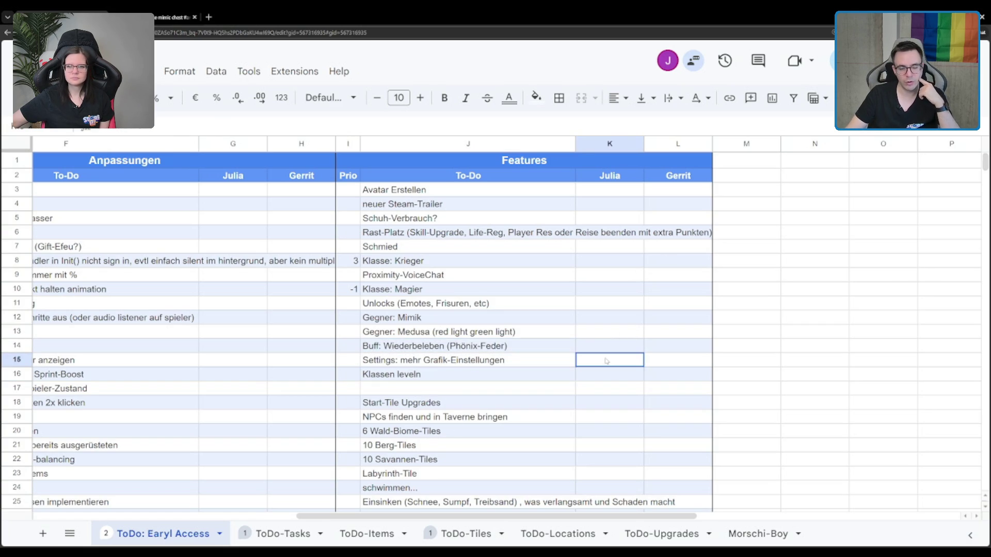
{"action": "left_click", "coordinate": [547, 357]}
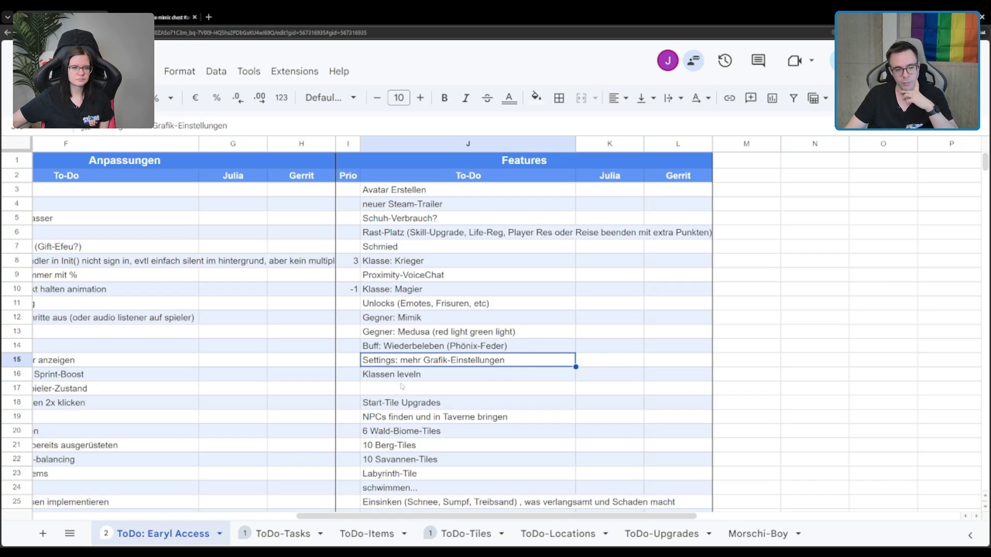
{"action": "left_click", "coordinate": [421, 376]}
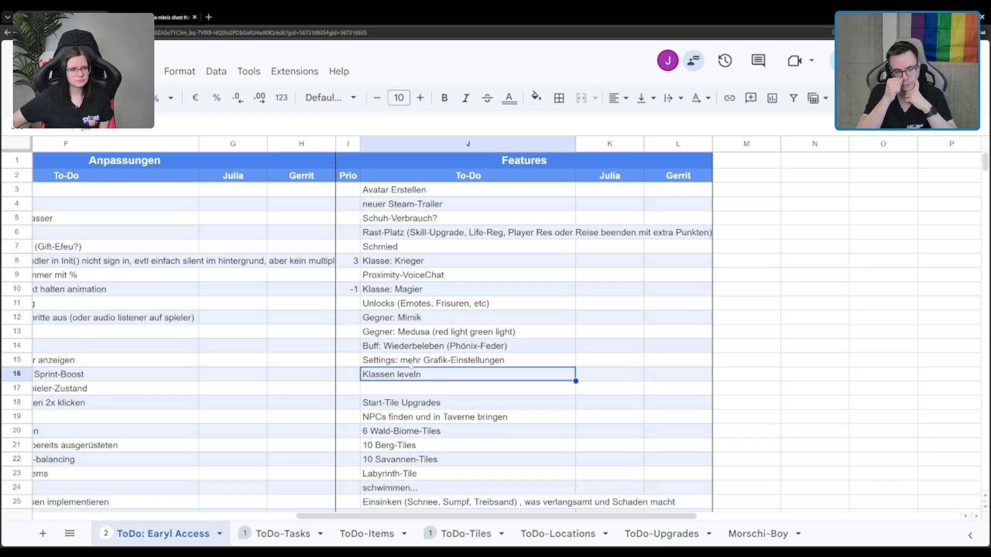
{"action": "scroll", "coordinate": [397, 362], "scroll_direction": "down", "scroll_amount": 1}
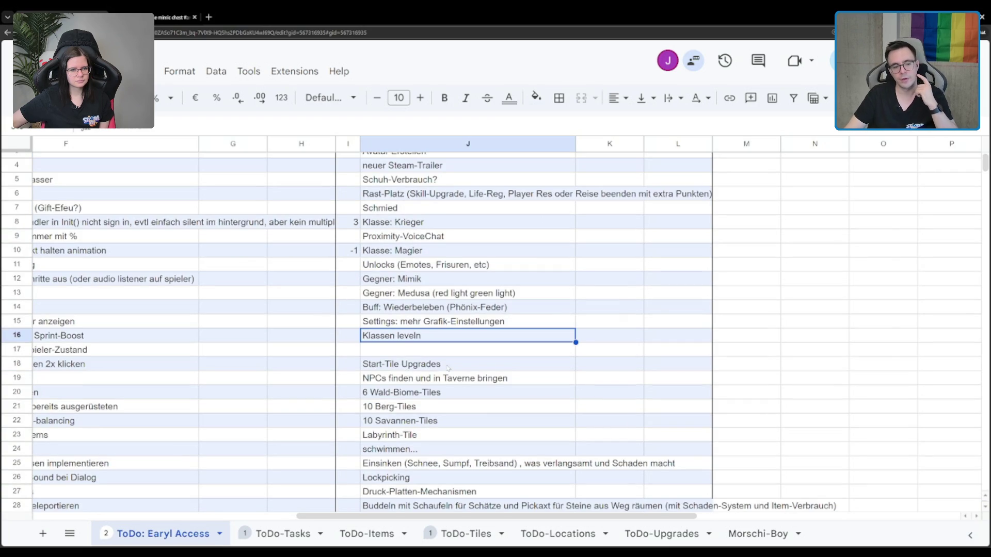
{"action": "left_click", "coordinate": [448, 368]}
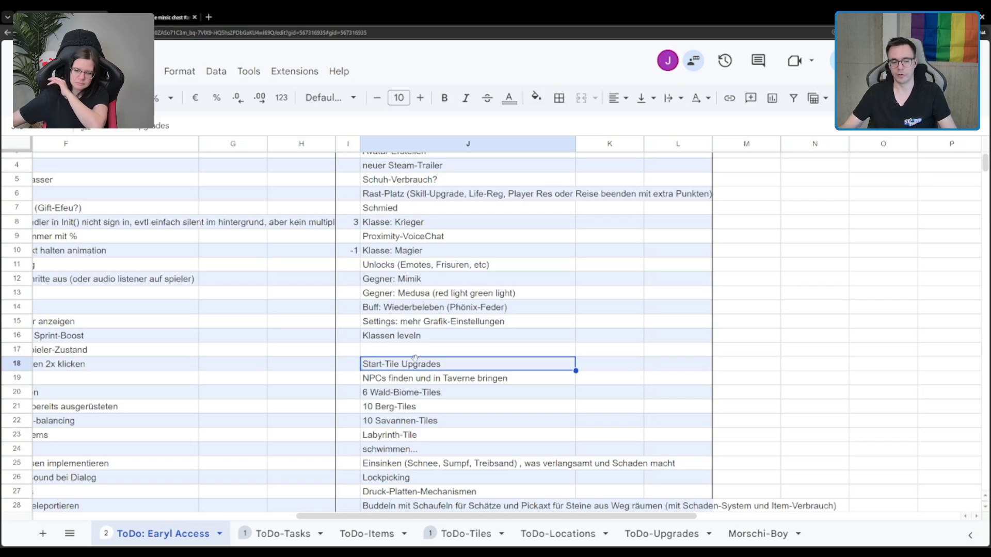
- Compare the Start-Tile Upgrades and 'NPCs finden und in Taverne bringen' entries
{"action": "left_click", "coordinate": [417, 387]}
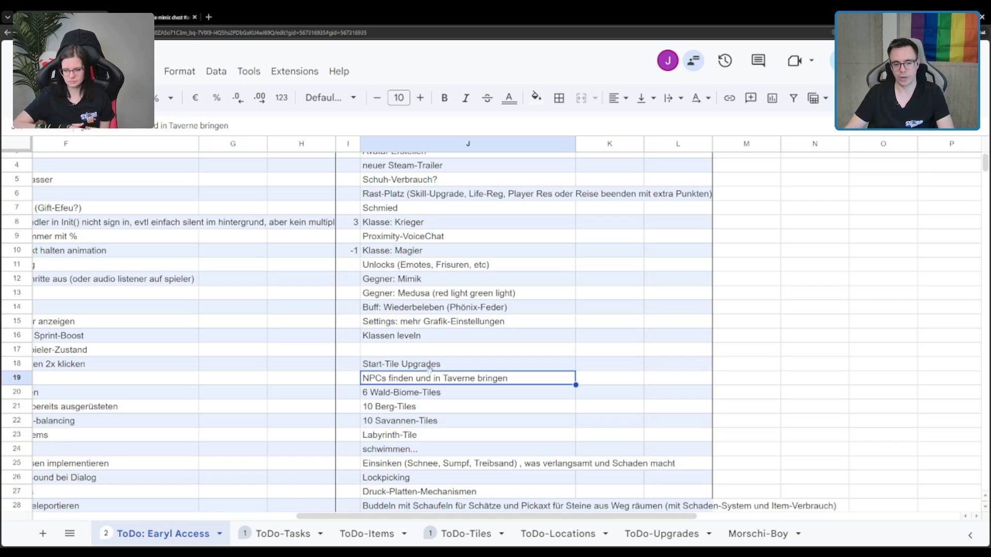
{"action": "left_click", "coordinate": [438, 364]}
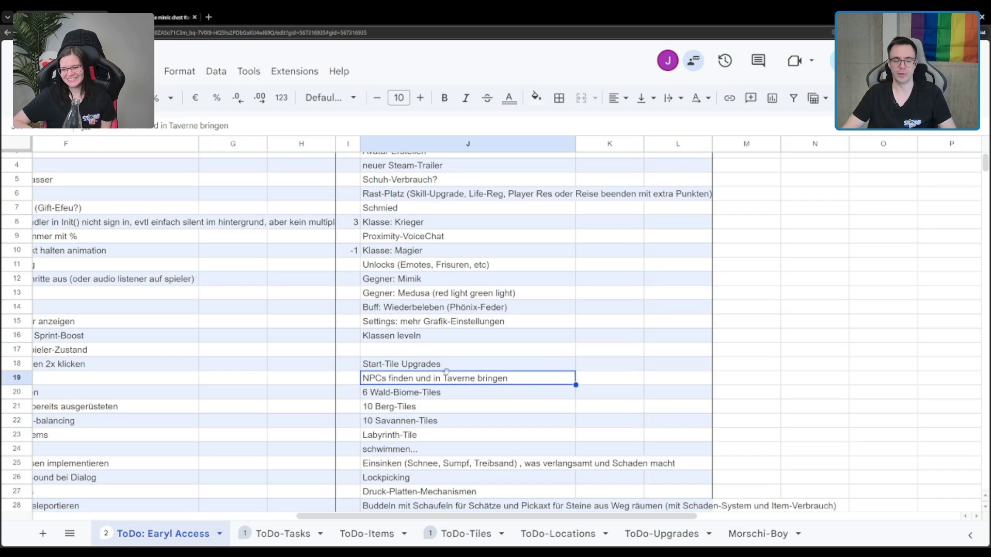
{"action": "left_click", "coordinate": [455, 365]}
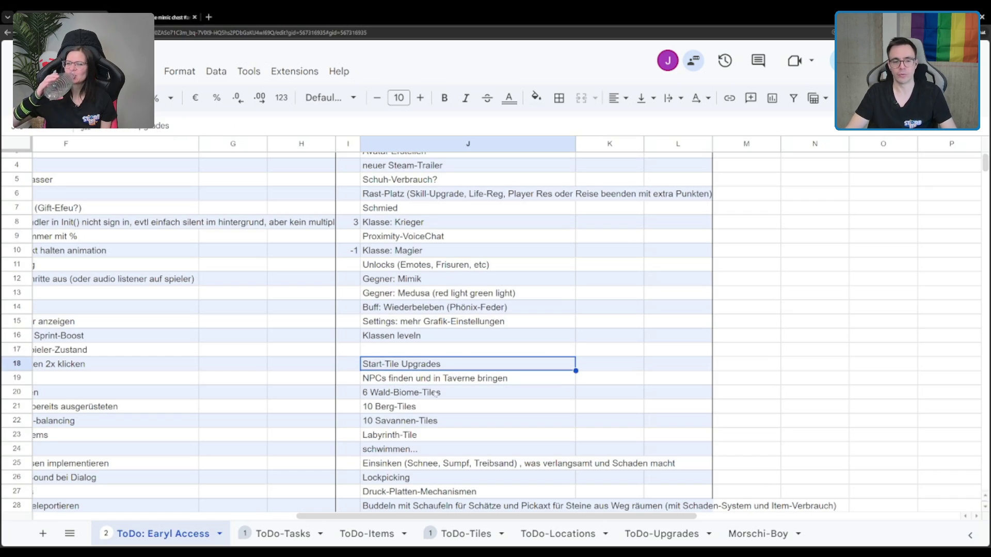
{"action": "left_click", "coordinate": [424, 377]}
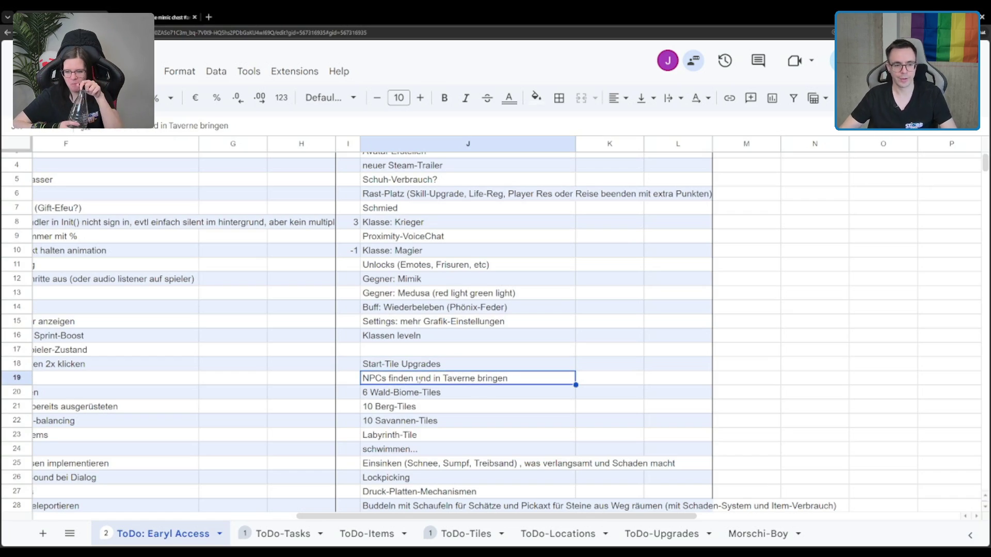
{"action": "left_click", "coordinate": [416, 364]}
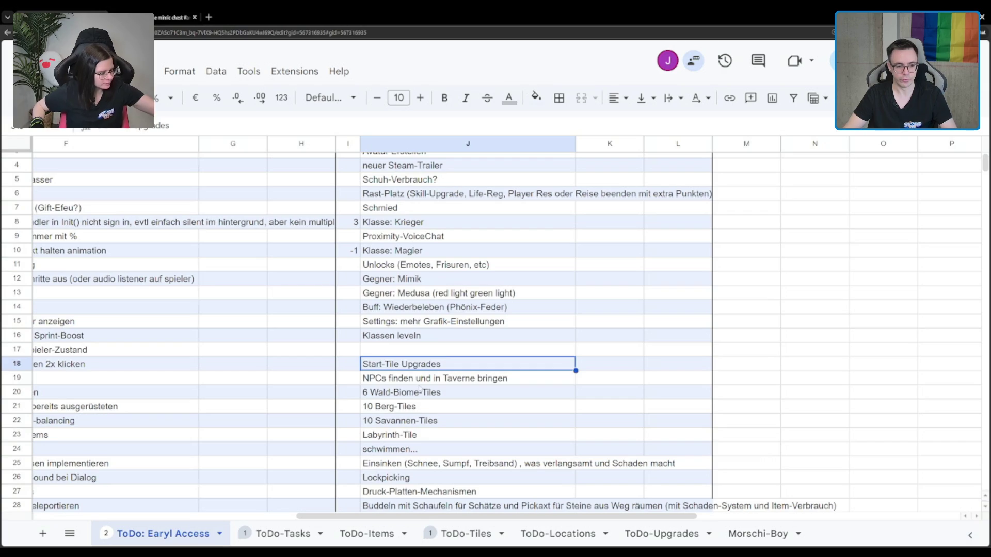
{"action": "left_click", "coordinate": [465, 380]}
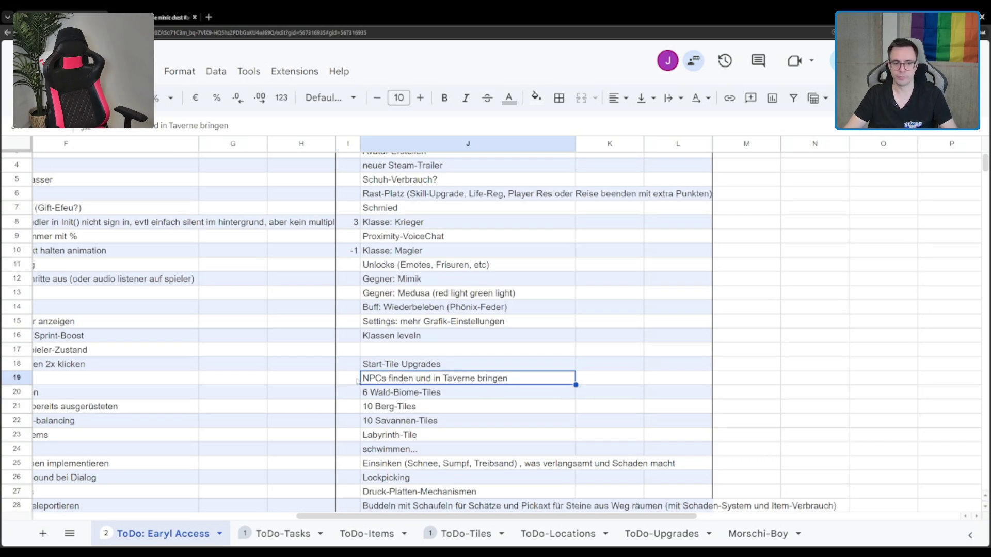
- Give 'NPCs finden und in Taverne bringen' priority 3 and select the three Wald-Biome tile entries
{"action": "key", "text": "Left"}
{"action": "type", "text": "3"}
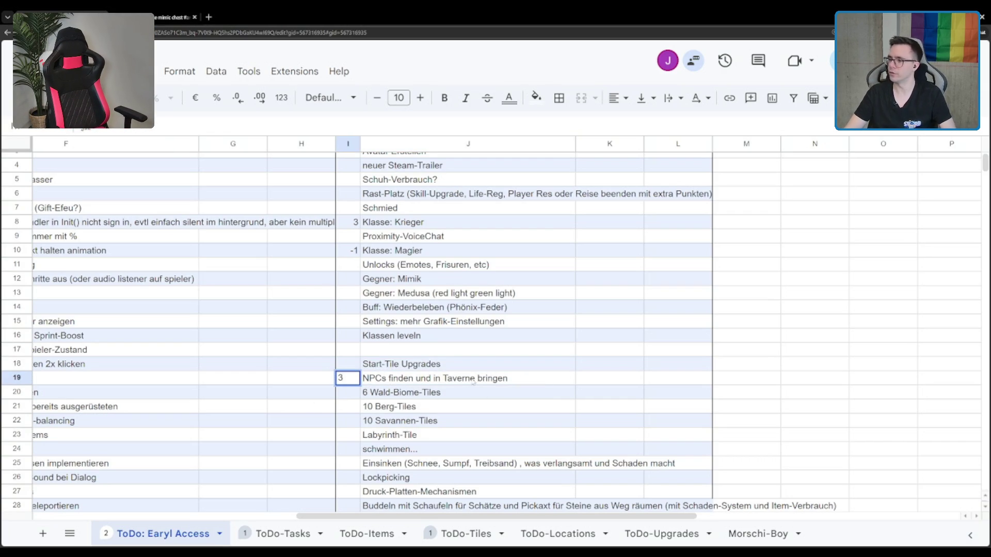
{"action": "key", "text": "Return"}
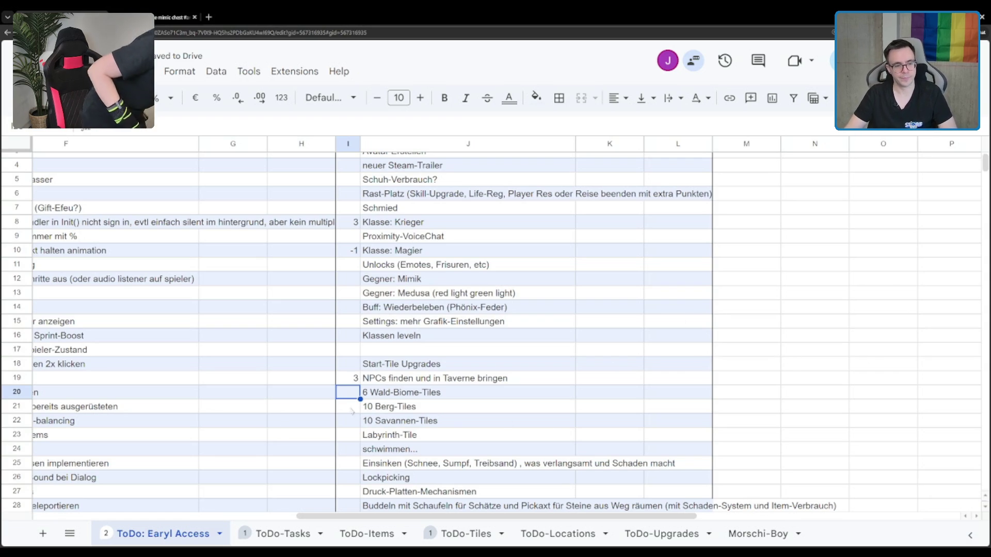
{"action": "key", "text": "Right"}
{"action": "scroll", "coordinate": [391, 379], "scroll_direction": "down", "scroll_amount": 1}
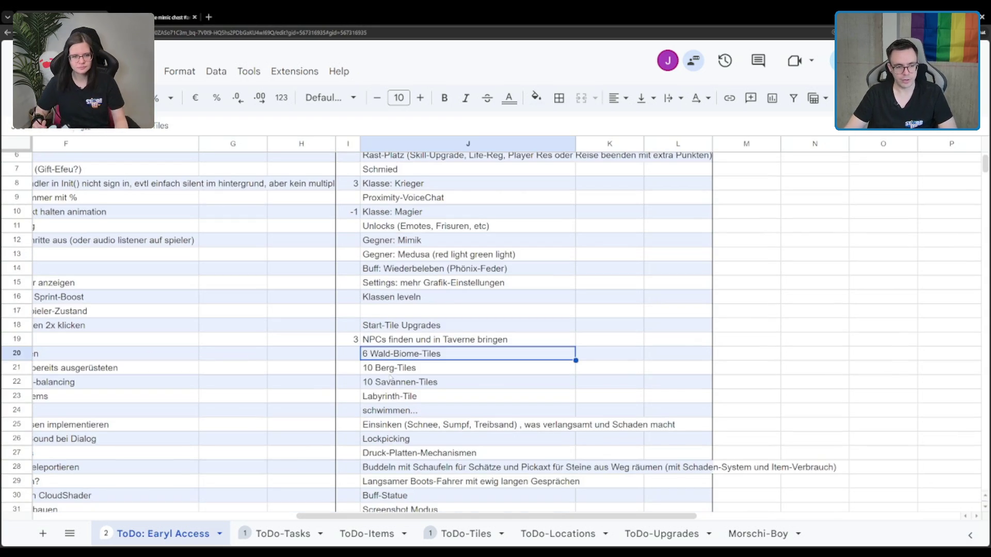
{"action": "key", "text": "shift+Down"}
{"action": "key", "text": "shift+Down"}
{"action": "scroll", "coordinate": [426, 355], "scroll_direction": "down", "scroll_amount": 2}
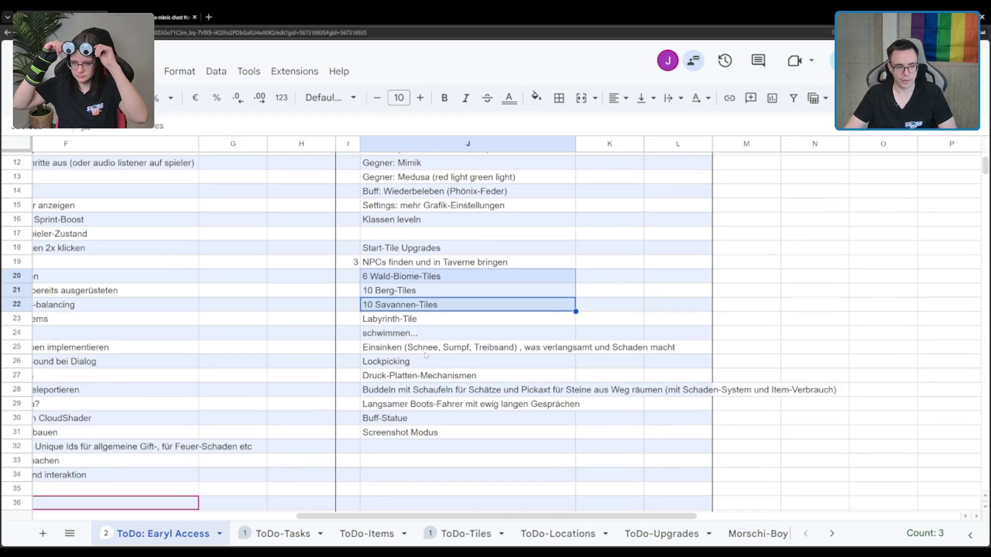
{"action": "left_click", "coordinate": [420, 323]}
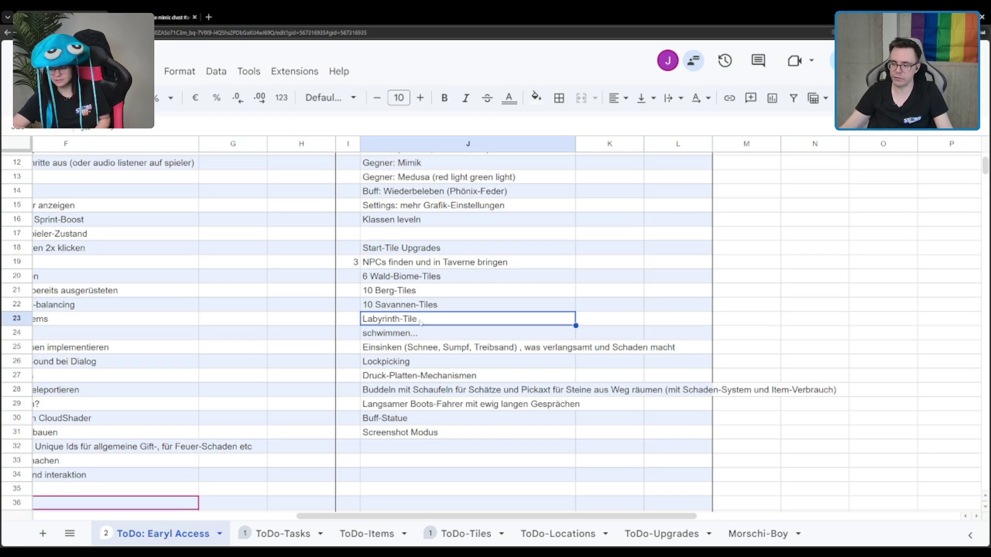
{"action": "scroll", "coordinate": [336, 313], "scroll_direction": "down", "scroll_amount": 3}
{"action": "scroll", "coordinate": [336, 312], "scroll_direction": "down", "scroll_amount": 1}
{"action": "scroll", "coordinate": [397, 278], "scroll_direction": "up", "scroll_amount": 3}
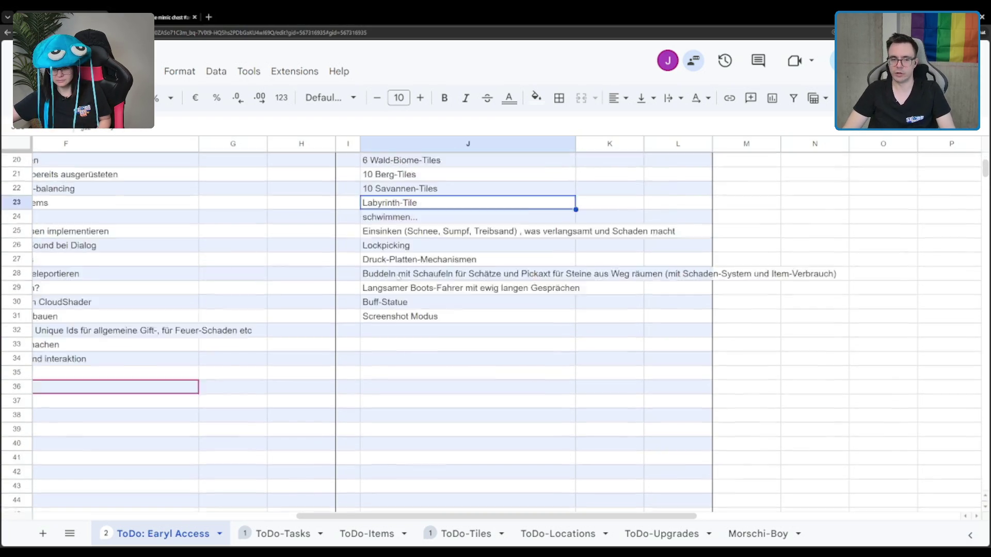
{"action": "scroll", "coordinate": [397, 277], "scroll_direction": "down", "scroll_amount": 3}
{"action": "scroll", "coordinate": [397, 277], "scroll_direction": "up", "scroll_amount": 5}
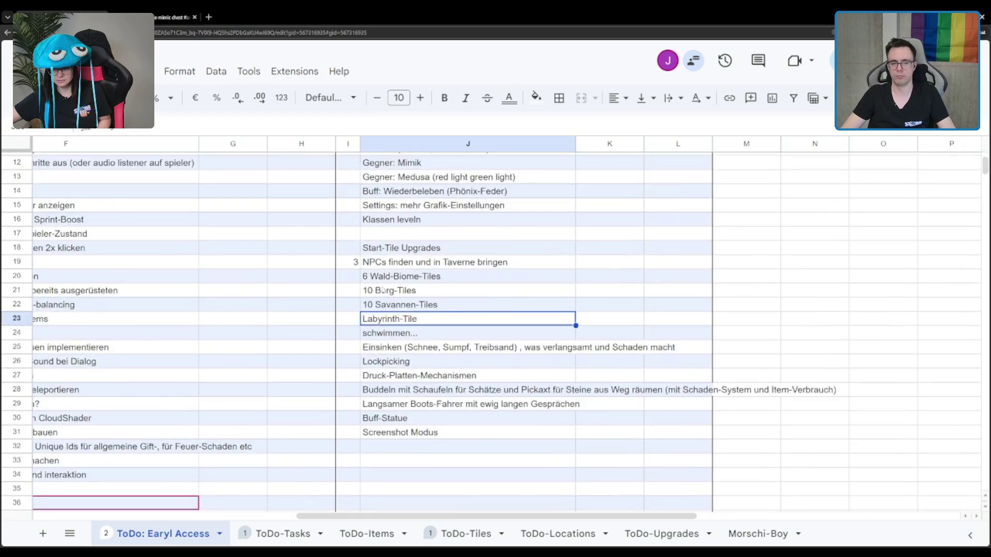
{"action": "scroll", "coordinate": [398, 276], "scroll_direction": "up", "scroll_amount": 4}
{"action": "scroll", "coordinate": [384, 300], "scroll_direction": "down", "scroll_amount": 3}
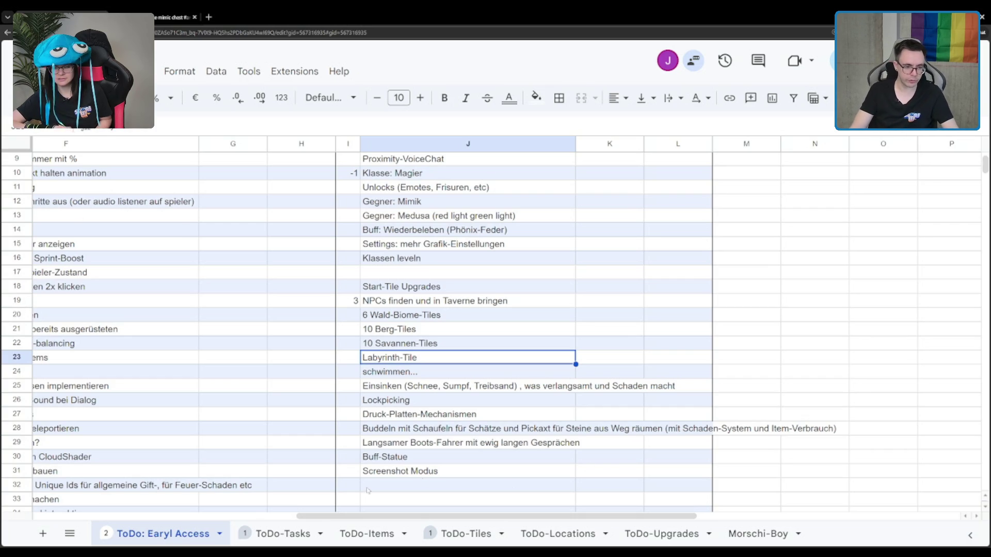
- Add 'Scrollrad zum umschalten zwischen Hand Items' in J32 below the last Features entry
{"action": "key", "text": "ctrl+Down"}
{"action": "left_click", "coordinate": [408, 483]}
{"action": "type", "text": "S"}
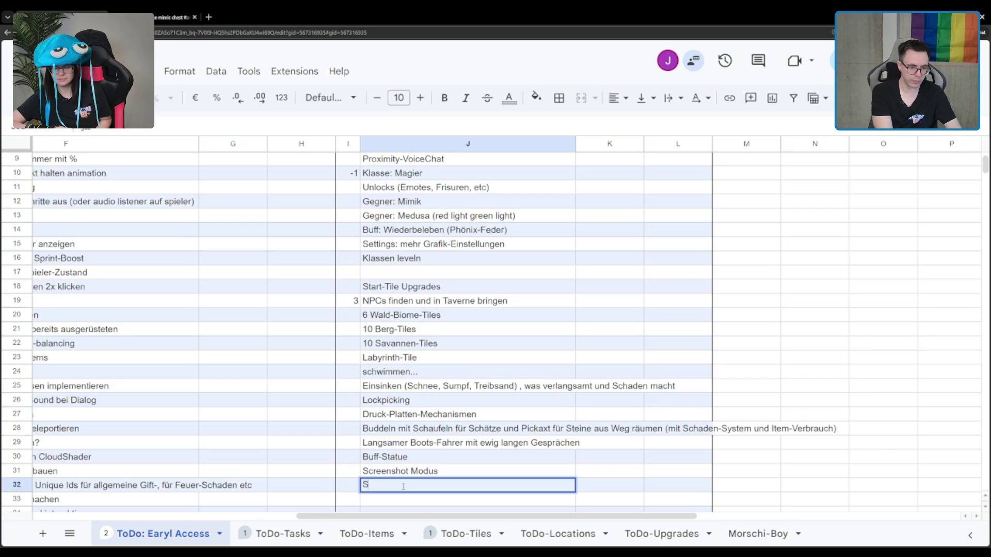
{"action": "type", "text": "crollrad zum un"}
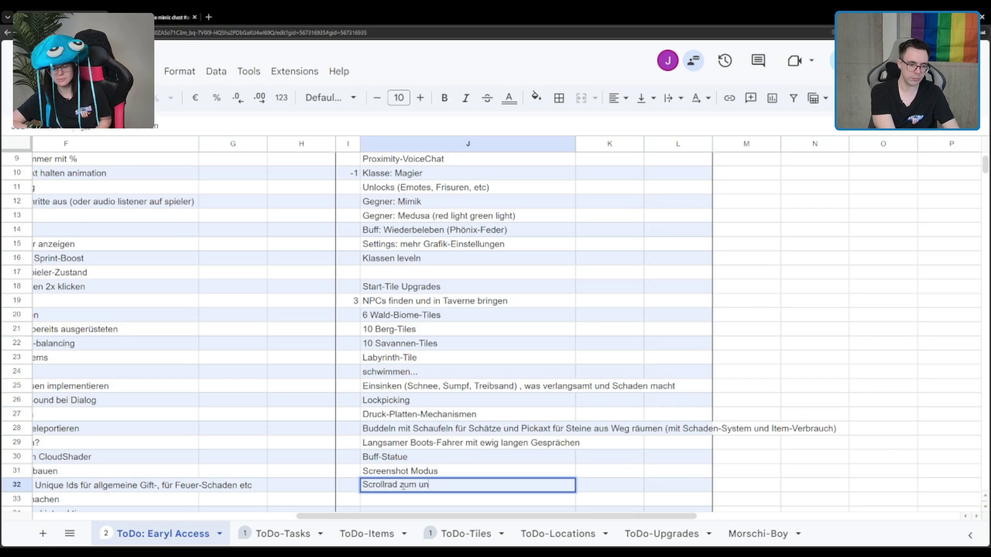
{"action": "key", "text": "BackSpace"}
{"action": "type", "text": "mschalten "}
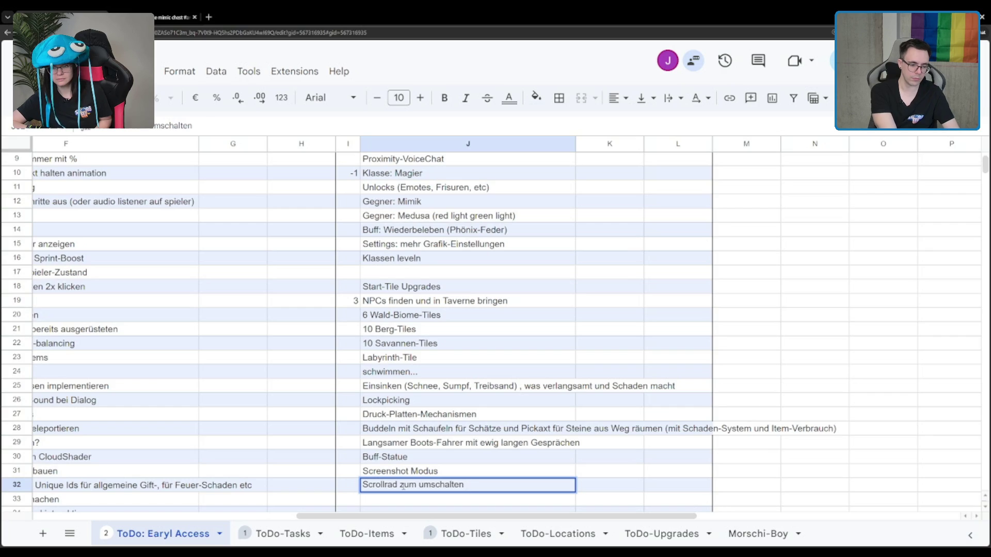
{"action": "type", "text": "zwischen Hand Items"}
{"action": "key", "text": "Return"}
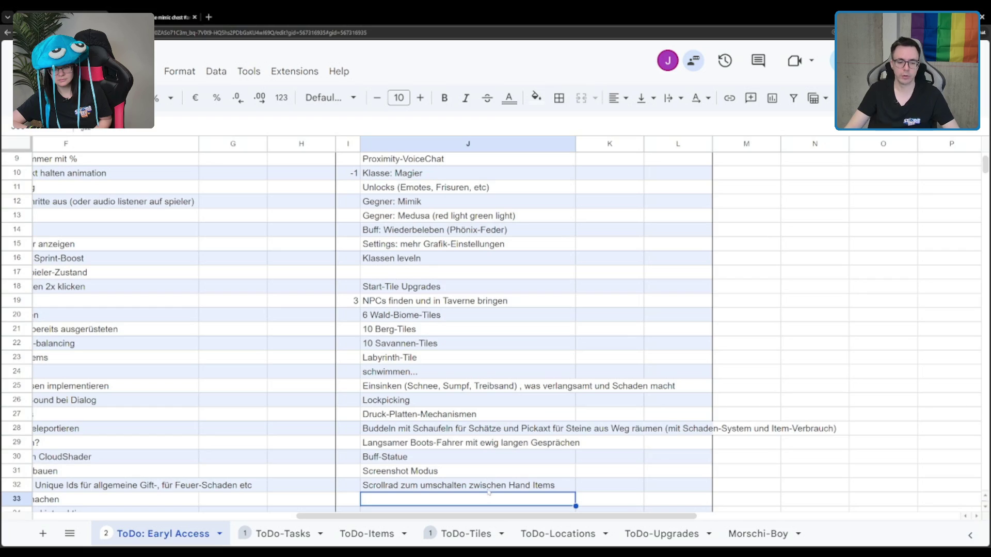
{"action": "left_click", "coordinate": [542, 488]}
{"action": "scroll", "coordinate": [543, 483], "scroll_direction": "down", "scroll_amount": 2}
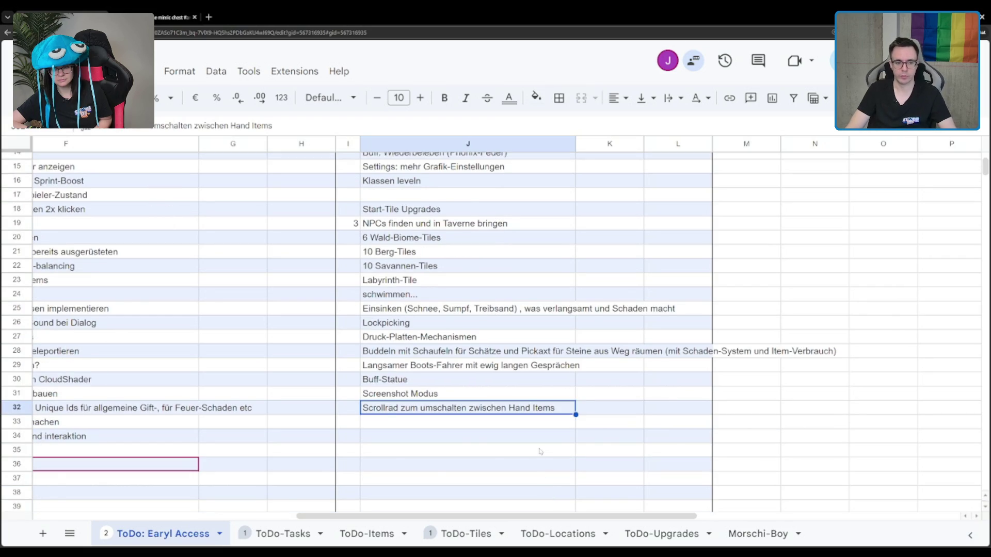
{"action": "scroll", "coordinate": [540, 451], "scroll_direction": "up", "scroll_amount": 2}
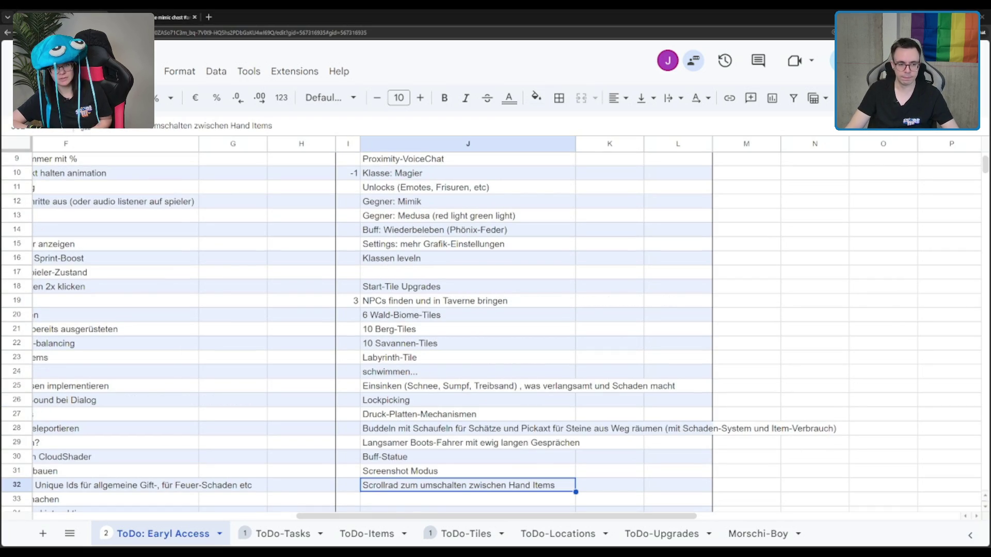
{"action": "left_click", "coordinate": [493, 376]}
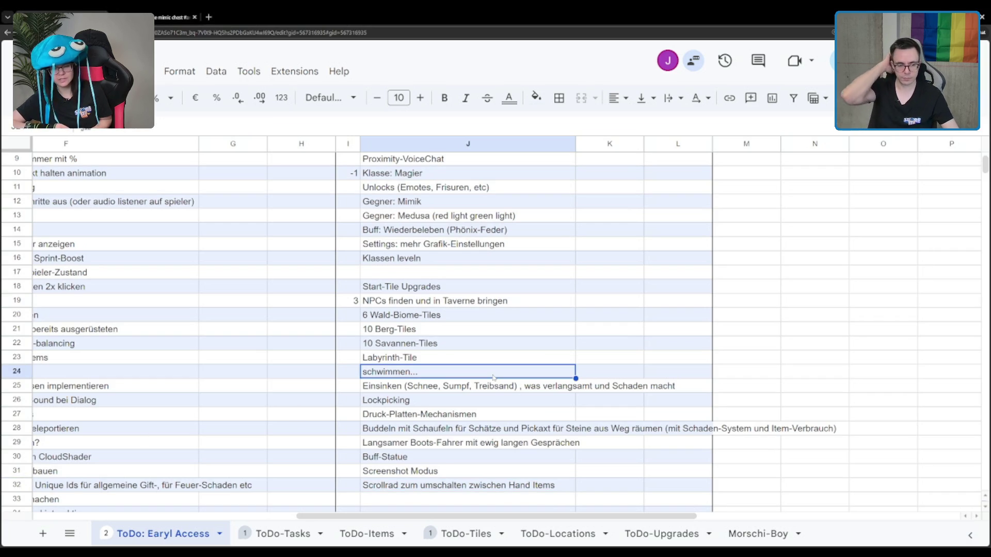
{"action": "scroll", "coordinate": [493, 378], "scroll_direction": "up", "scroll_amount": 1}
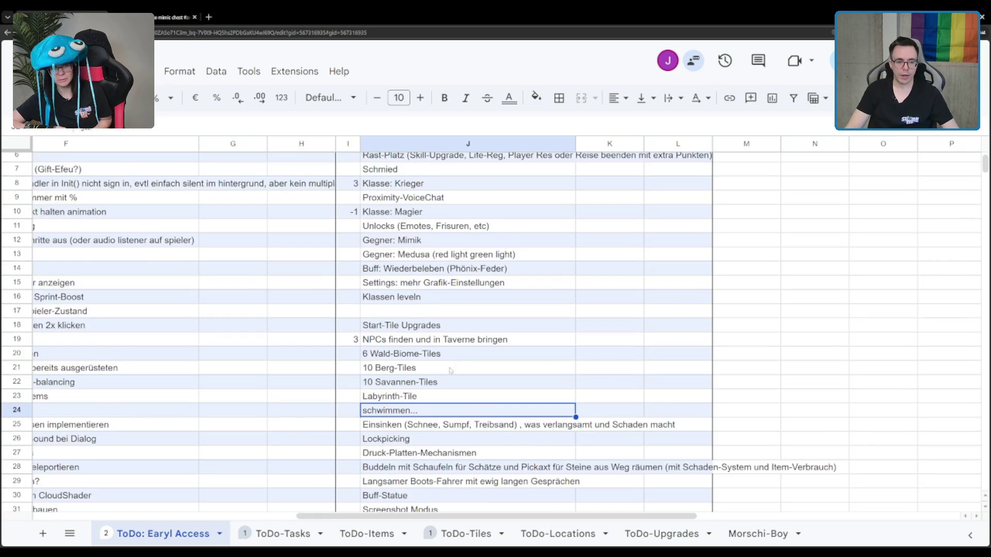
{"action": "scroll", "coordinate": [449, 373], "scroll_direction": "down", "scroll_amount": 1}
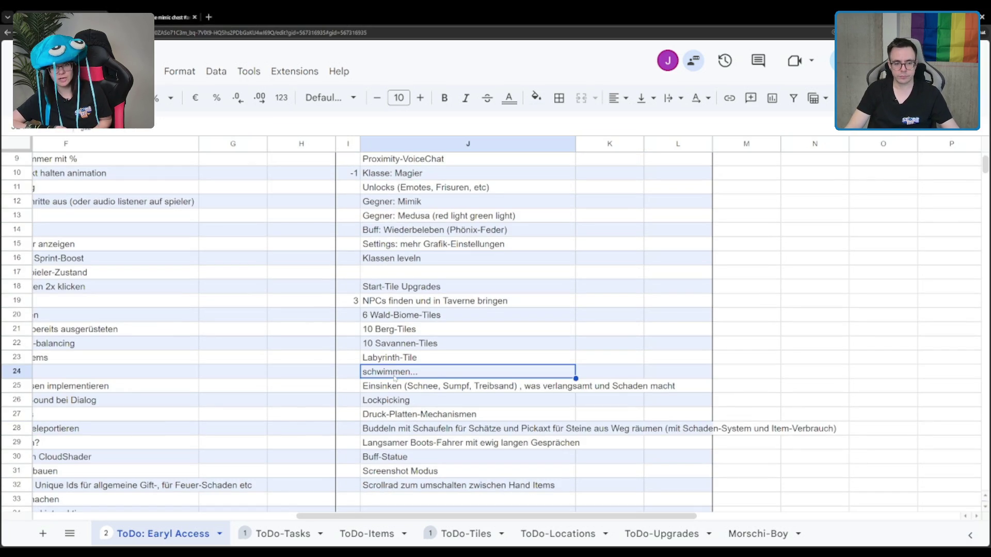
{"action": "left_click", "coordinate": [399, 386]}
{"action": "left_click", "coordinate": [419, 373]}
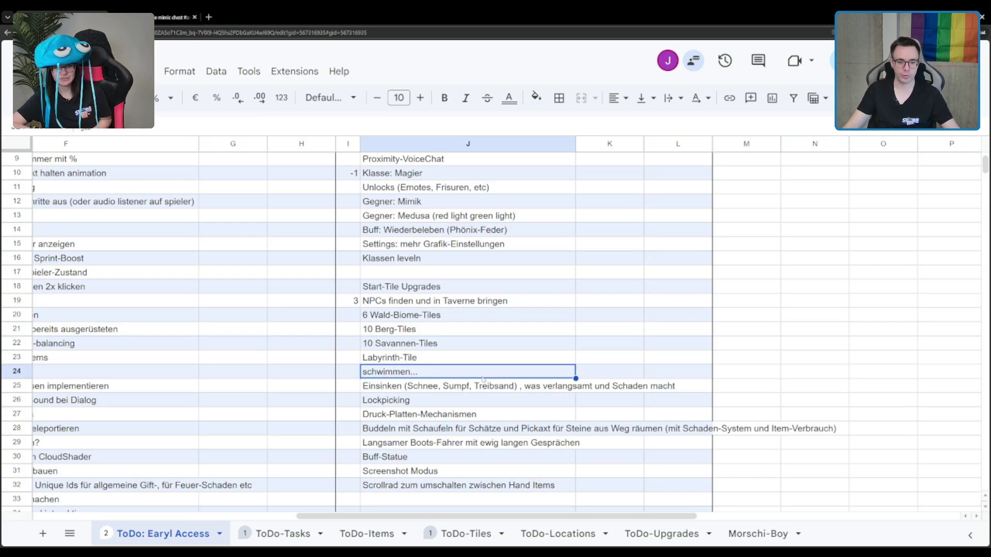
{"action": "left_click", "coordinate": [437, 390]}
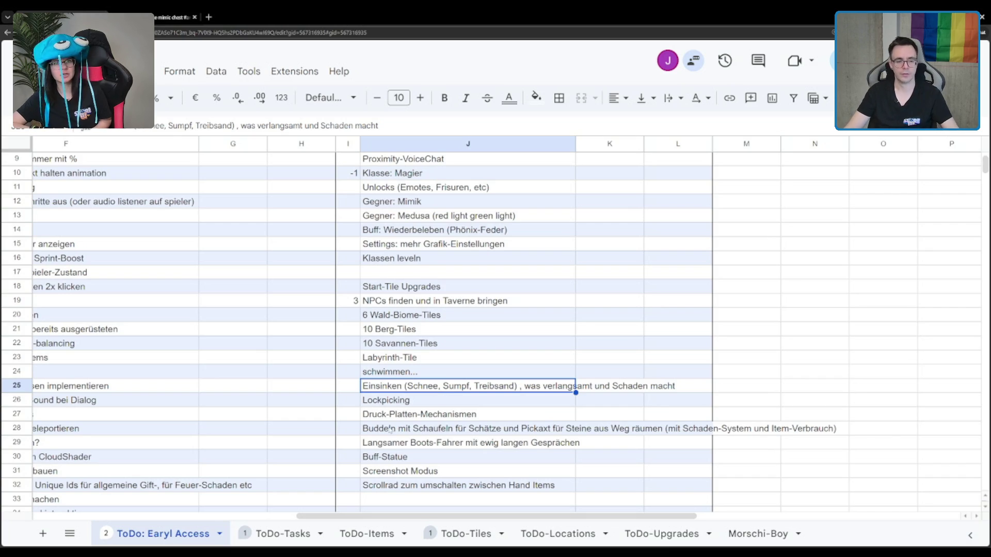
{"action": "left_click", "coordinate": [413, 402]}
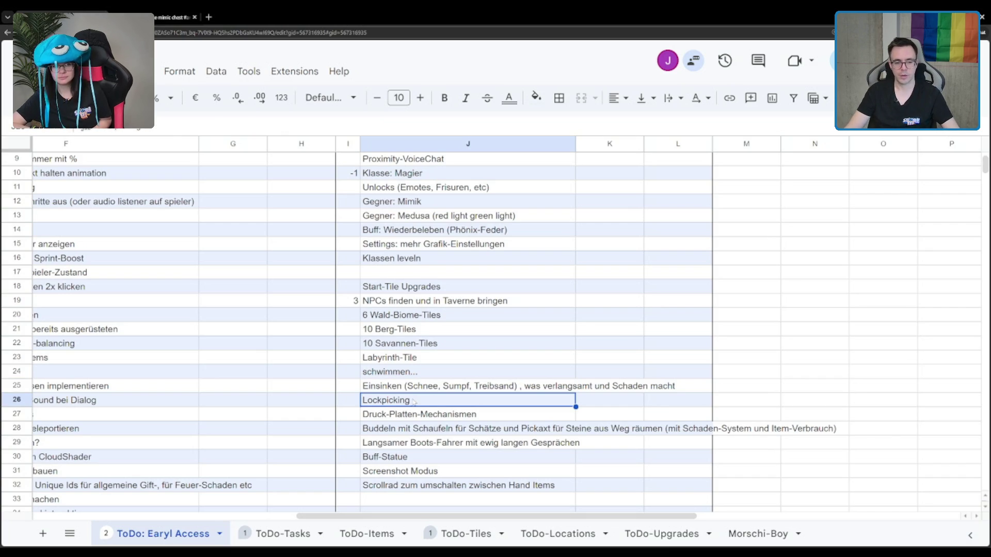
{"action": "key", "text": "Left"}
{"action": "type", "text": "0"}
{"action": "key", "text": "Return"}
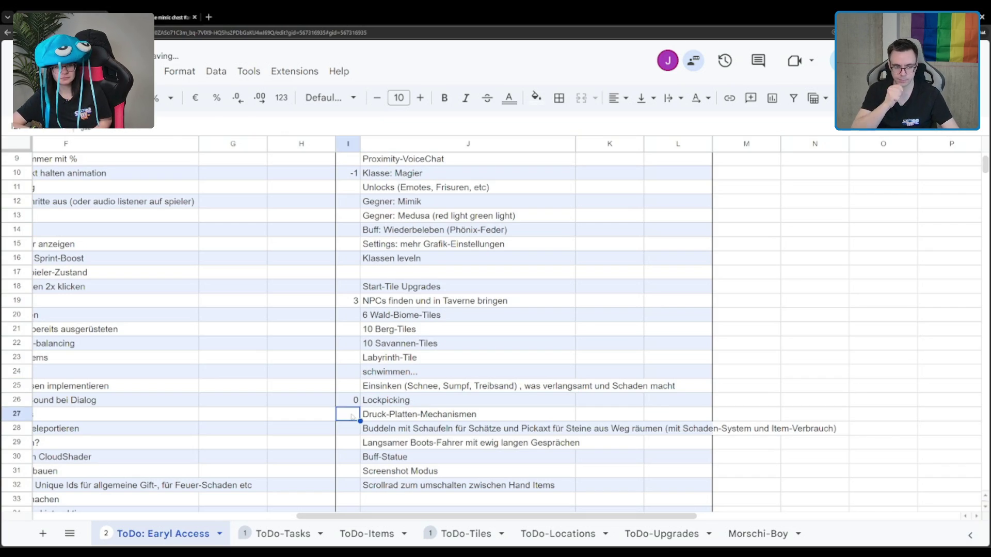
{"action": "key", "text": "Up"}
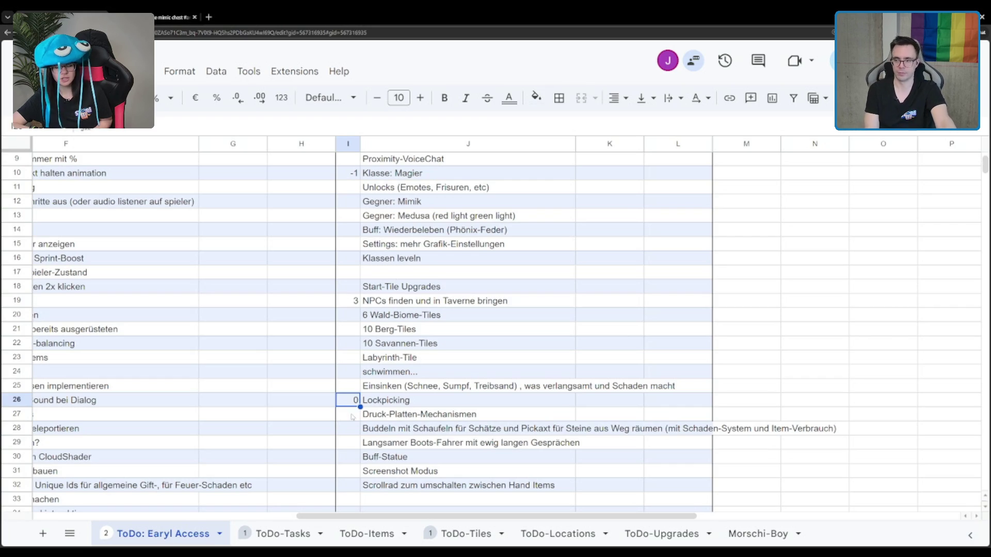
{"action": "key", "text": "Delete"}
{"action": "key", "text": "Down"}
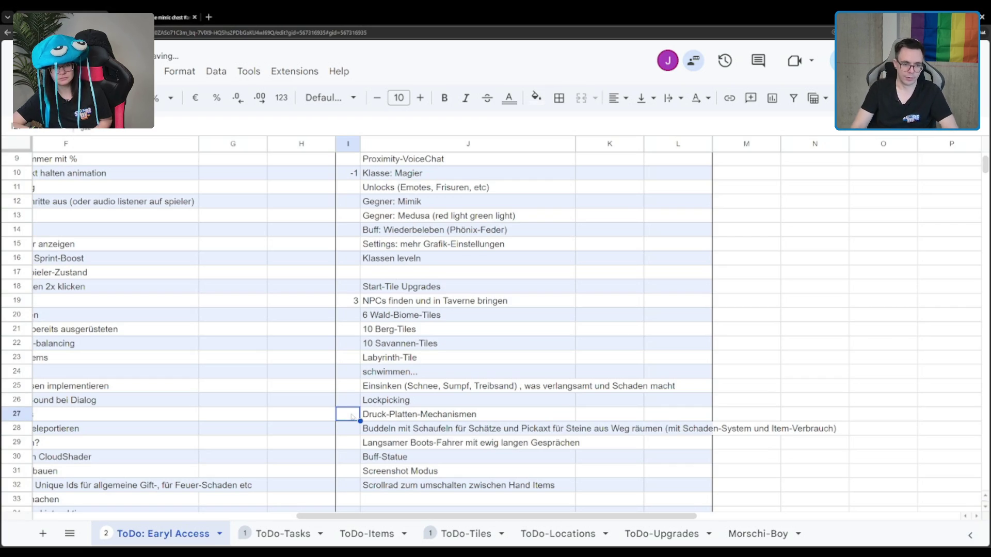
{"action": "key", "text": "Down"}
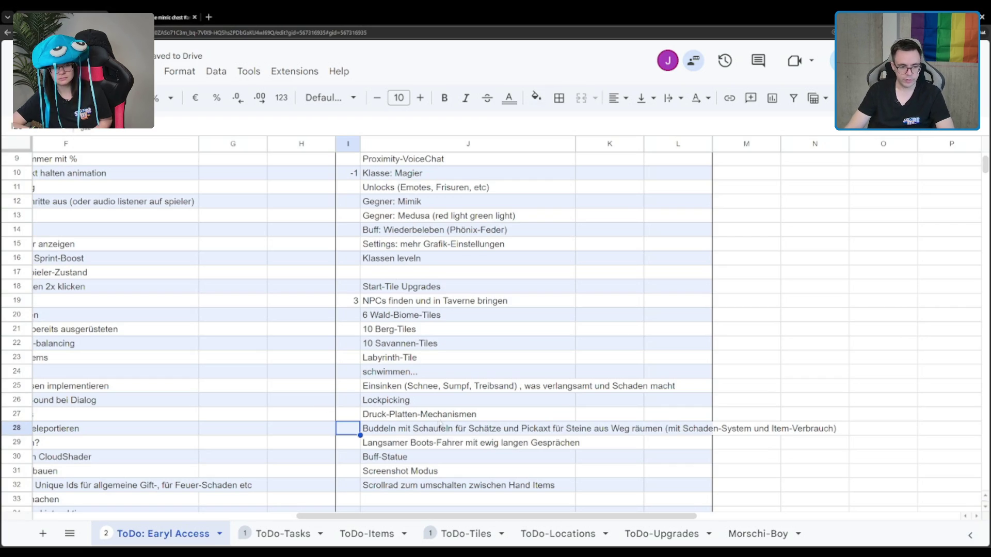
{"action": "left_click", "coordinate": [414, 431]}
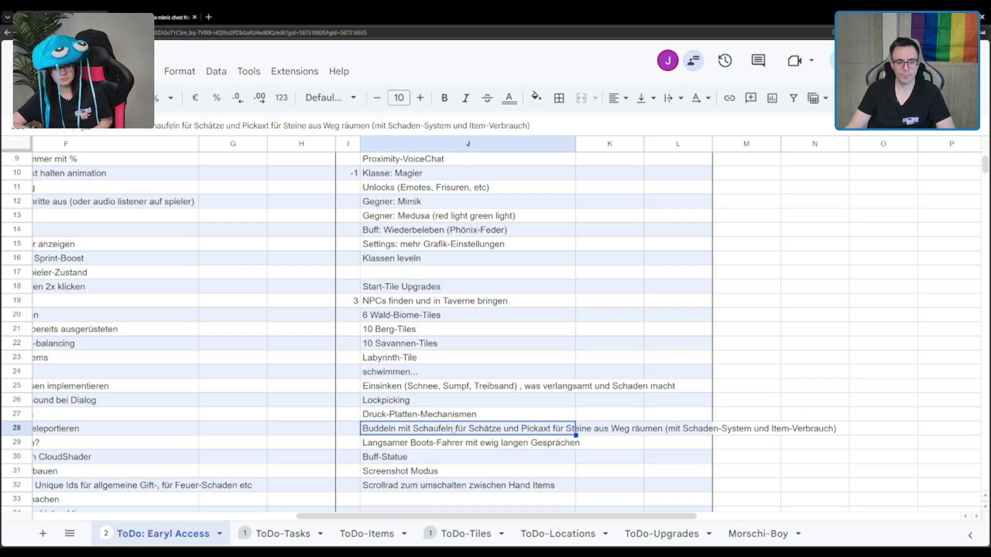
{"action": "left_click", "coordinate": [422, 442]}
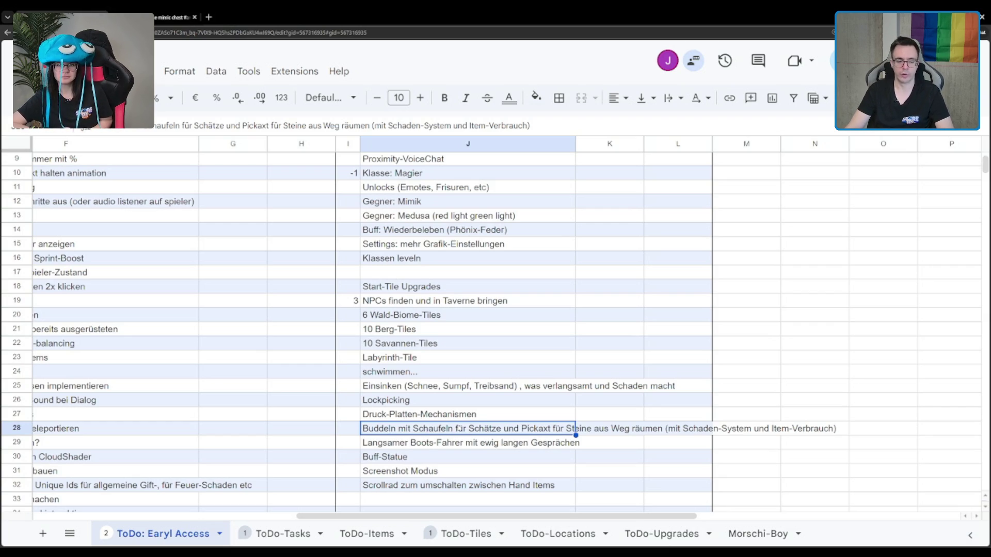
{"action": "left_click", "coordinate": [439, 442]}
{"action": "left_click", "coordinate": [398, 427]}
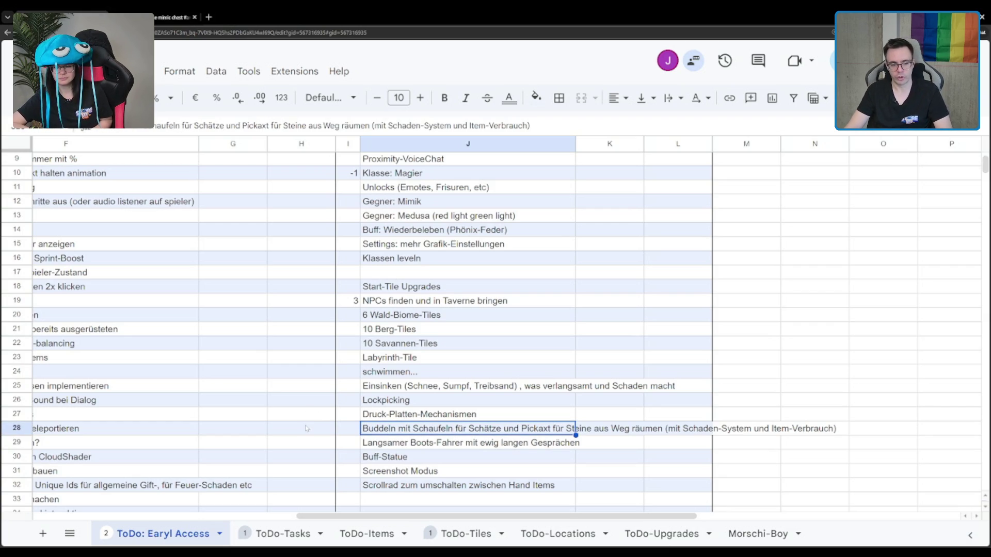
{"action": "left_click", "coordinate": [413, 445]}
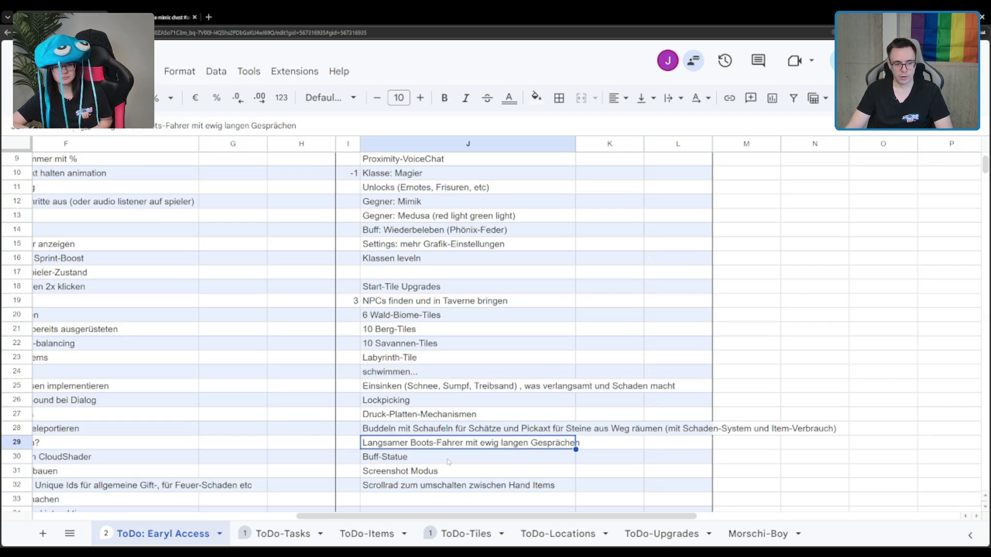
{"action": "scroll", "coordinate": [475, 449], "scroll_direction": "down", "scroll_amount": 1}
{"action": "scroll", "coordinate": [450, 399], "scroll_direction": "down", "scroll_amount": 1}
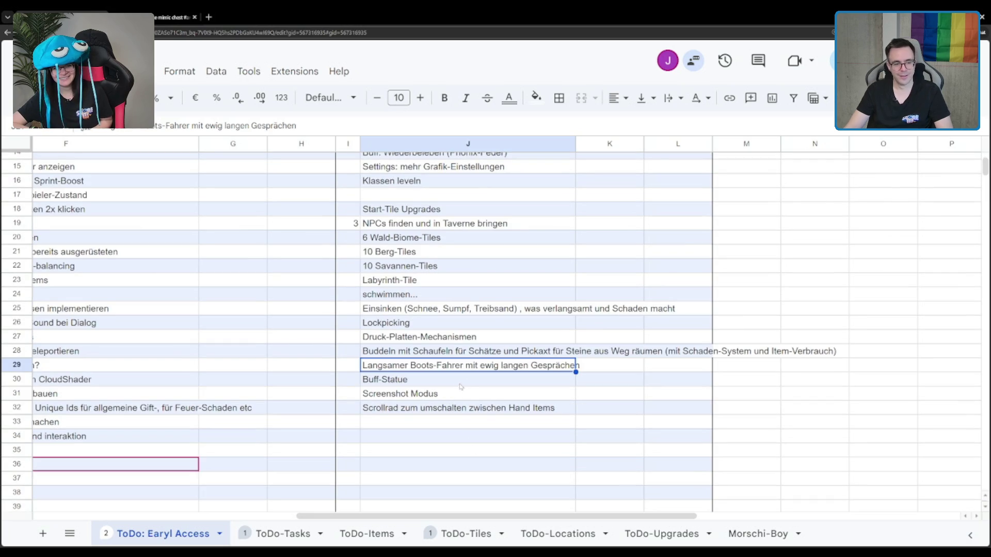
{"action": "left_click", "coordinate": [466, 384]}
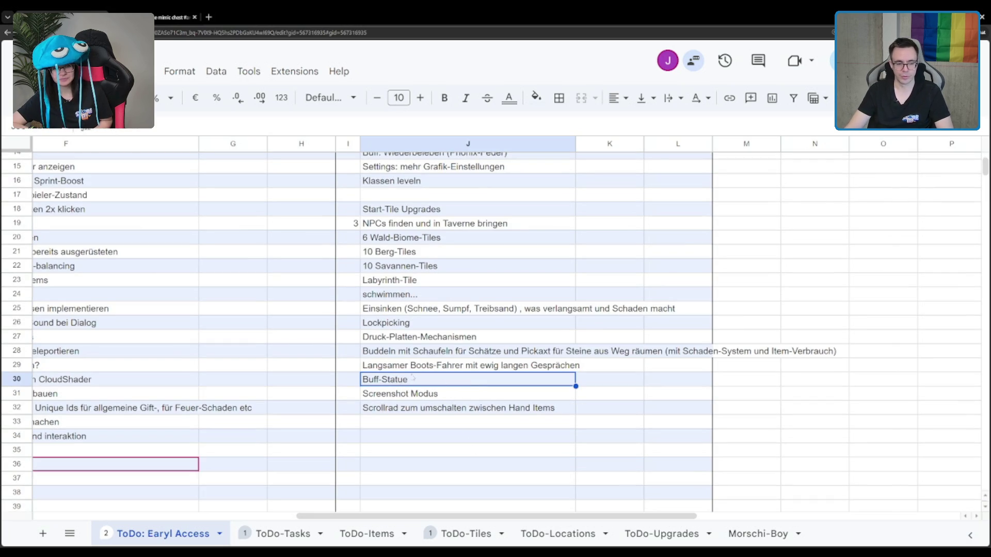
{"action": "key", "text": "Down"}
{"action": "key", "text": "Down"}
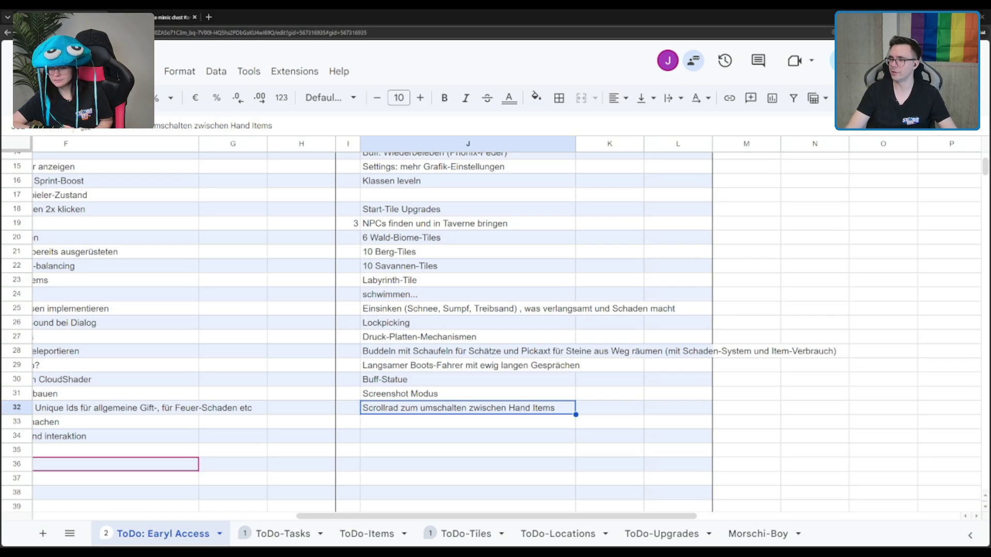
- Skim the Ideen document to its end, close it, and return to Unity's Scene view
{"action": "left_click", "coordinate": [498, 18]}
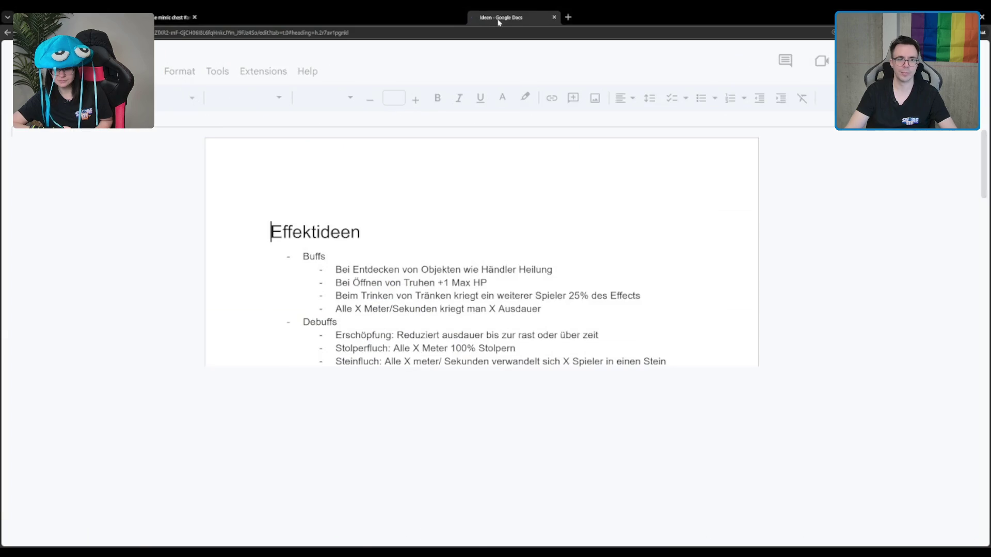
{"action": "scroll", "coordinate": [572, 199], "scroll_direction": "down", "scroll_amount": 2}
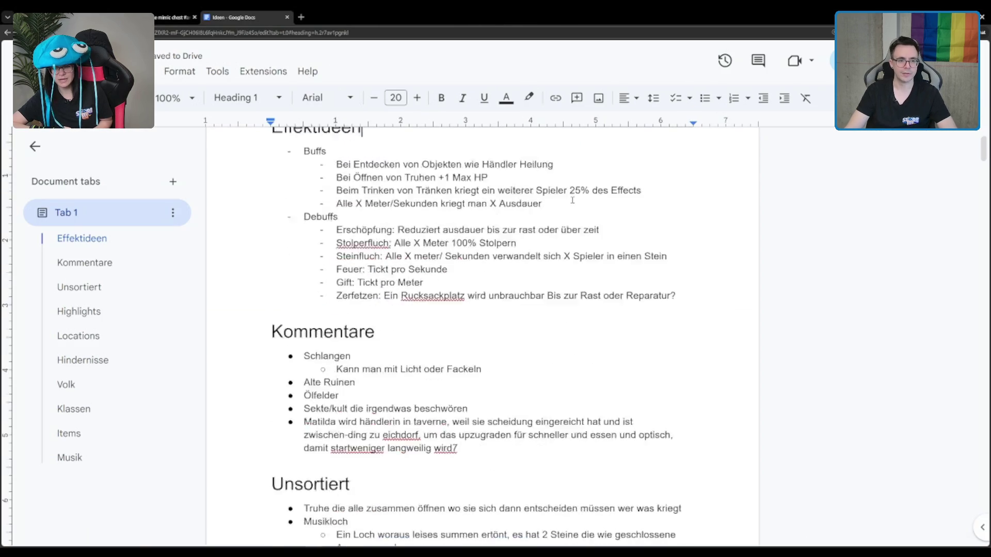
{"action": "scroll", "coordinate": [572, 200], "scroll_direction": "down", "scroll_amount": 2}
{"action": "scroll", "coordinate": [572, 199], "scroll_direction": "down", "scroll_amount": 2}
{"action": "scroll", "coordinate": [572, 200], "scroll_direction": "down", "scroll_amount": 3}
{"action": "scroll", "coordinate": [572, 200], "scroll_direction": "down", "scroll_amount": 5}
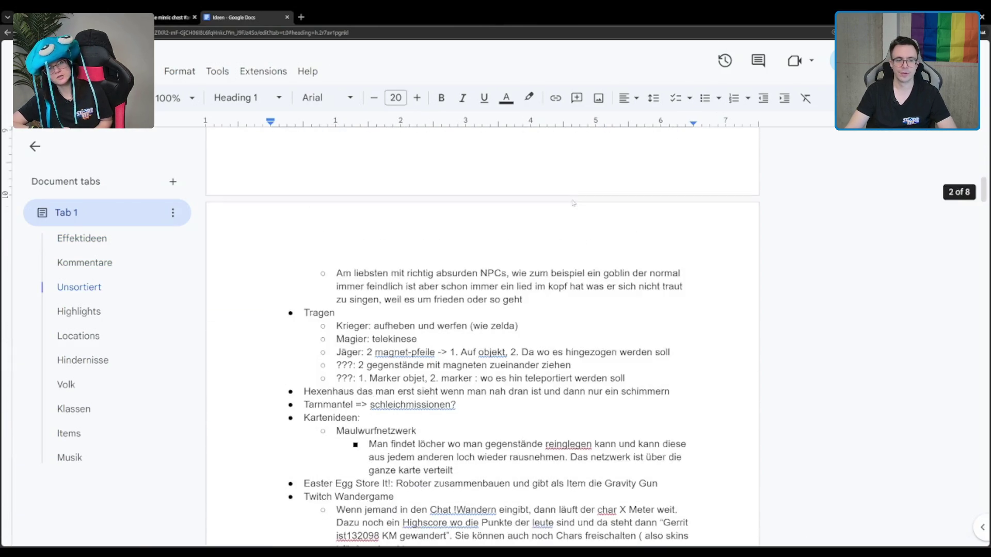
{"action": "scroll", "coordinate": [572, 201], "scroll_direction": "down", "scroll_amount": 5}
{"action": "scroll", "coordinate": [573, 200], "scroll_direction": "down", "scroll_amount": 5}
{"action": "scroll", "coordinate": [562, 207], "scroll_direction": "down", "scroll_amount": 5}
{"action": "scroll", "coordinate": [561, 208], "scroll_direction": "down", "scroll_amount": 5}
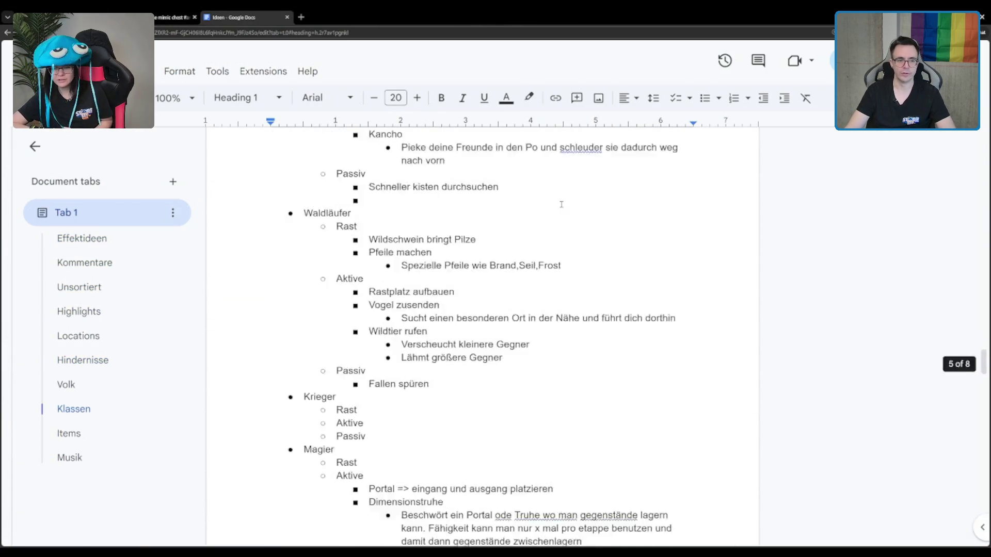
{"action": "scroll", "coordinate": [557, 208], "scroll_direction": "down", "scroll_amount": 5}
{"action": "scroll", "coordinate": [554, 208], "scroll_direction": "down", "scroll_amount": 5}
{"action": "scroll", "coordinate": [553, 209], "scroll_direction": "down", "scroll_amount": 3}
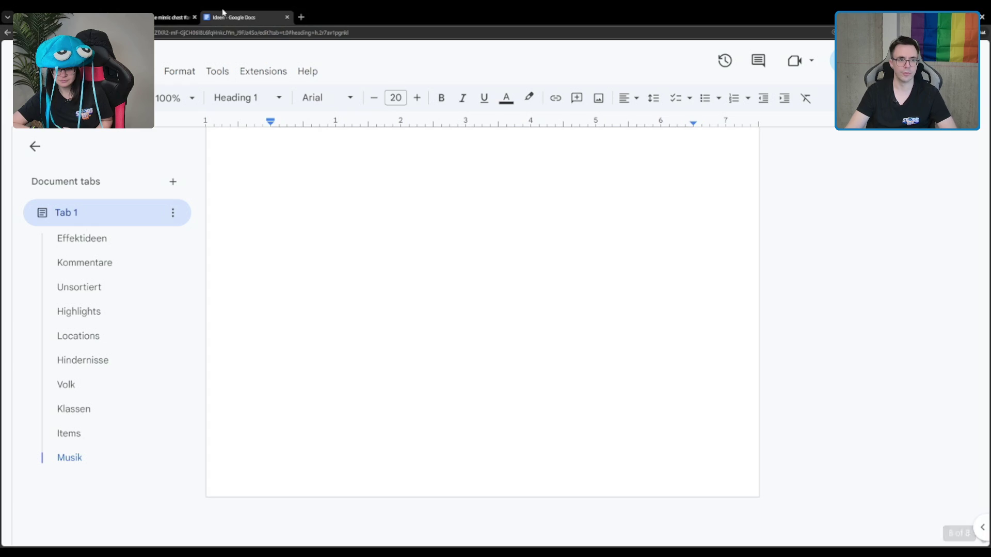
{"action": "left_click", "coordinate": [286, 18]}
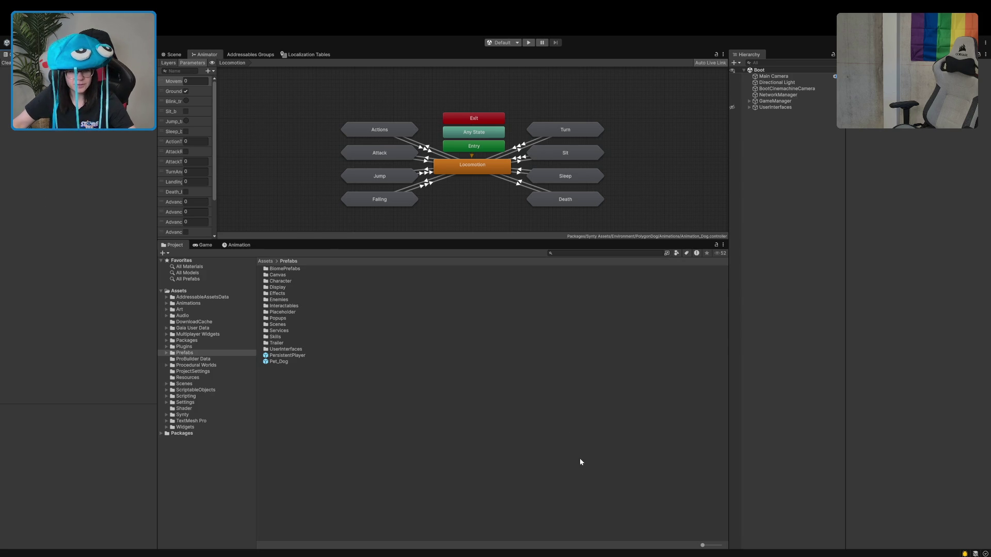
{"action": "left_click", "coordinate": [174, 54]}
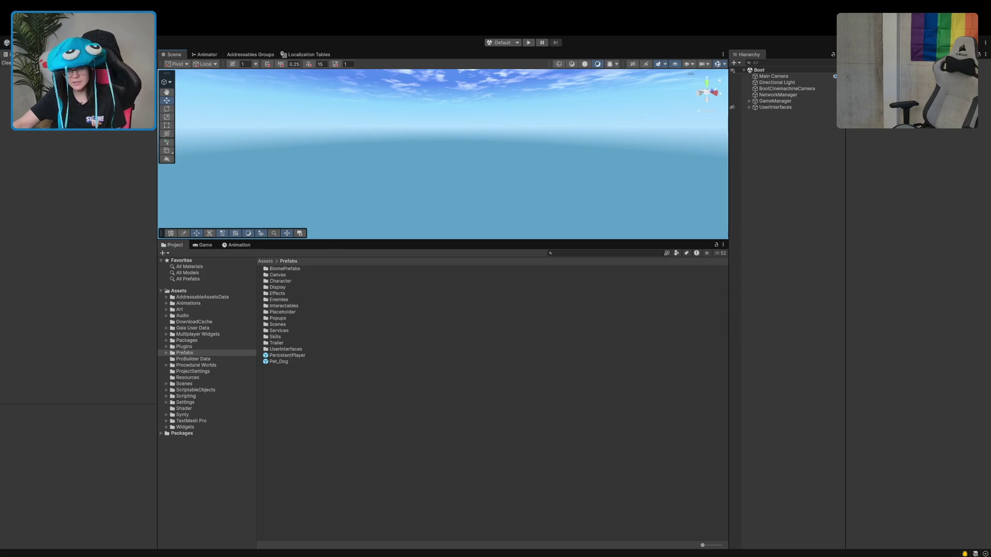
- Enter Play mode so the 'When We Arrive' title screen loads
{"action": "left_click", "coordinate": [527, 43]}
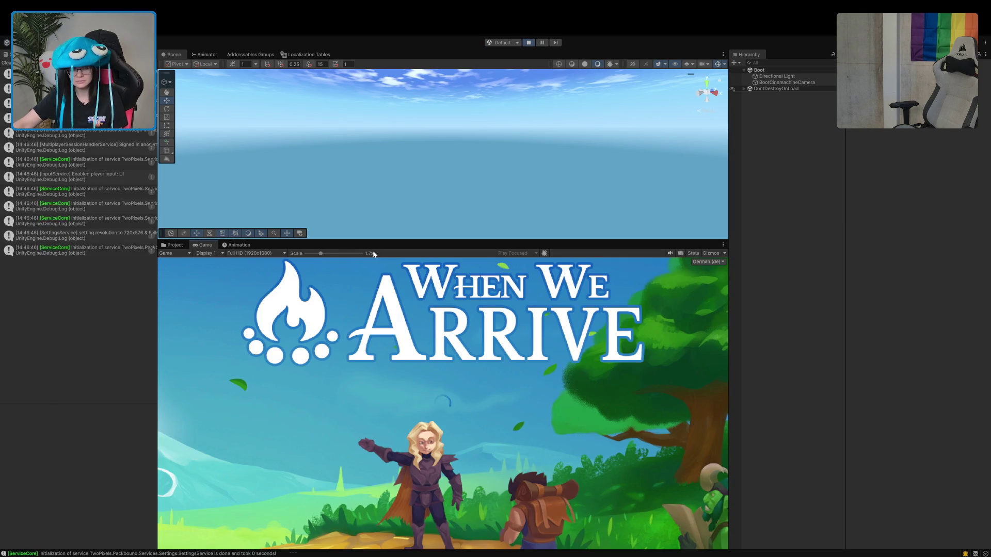
- At 1x scale start Einzelspieler, walk through the door into the corridor, and maximize the Game view
{"action": "left_click_drag", "start_coordinate": [314, 253], "coordinate": [307, 253]}
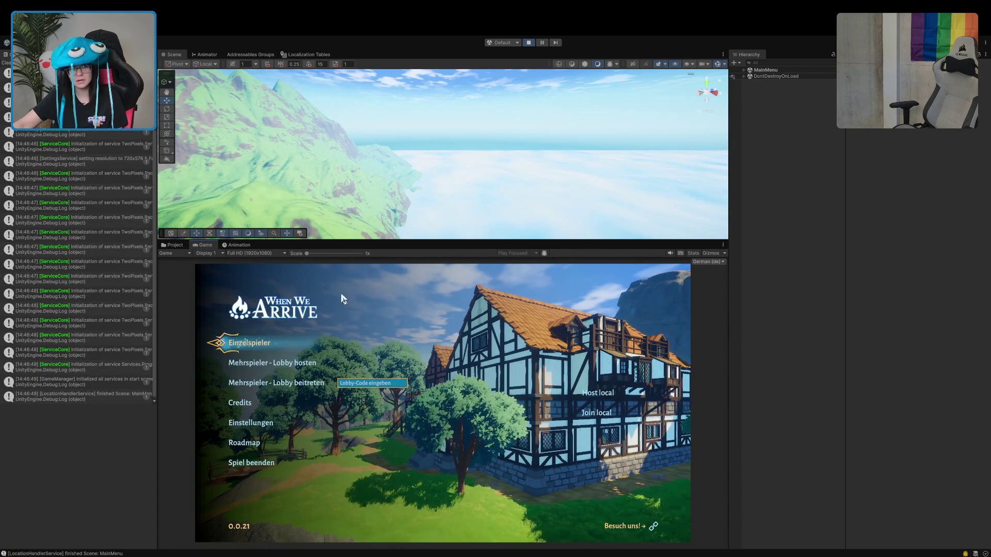
{"action": "left_click", "coordinate": [246, 349]}
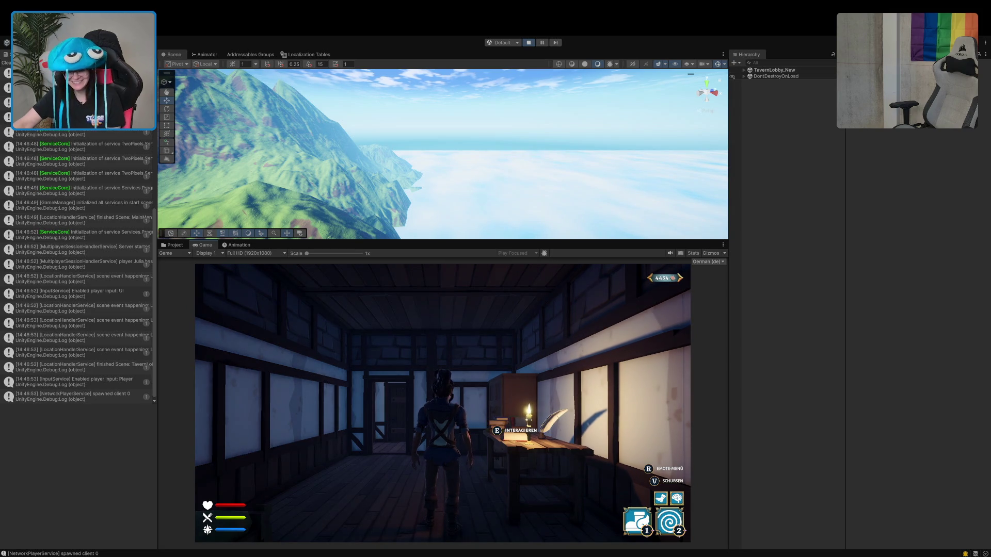
{"action": "key", "text": "w"}
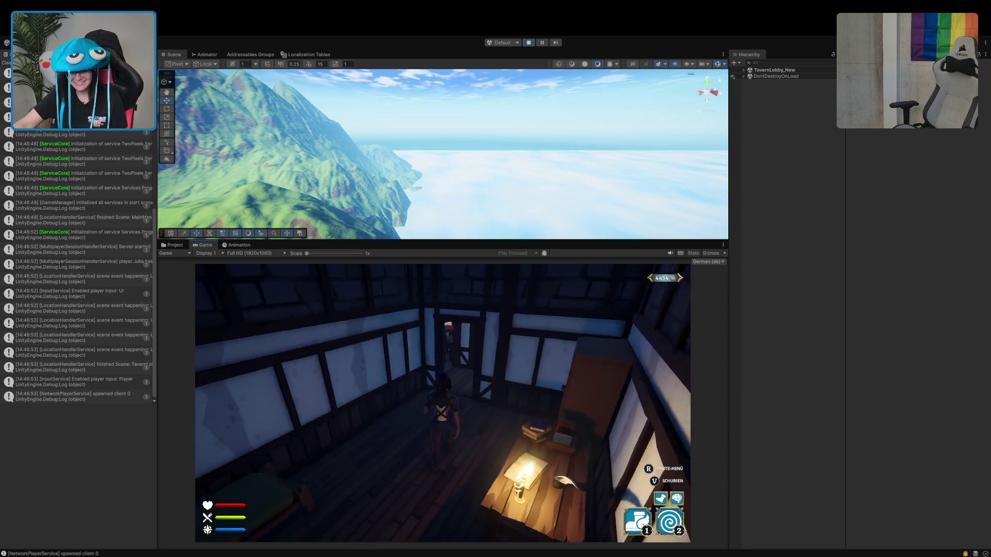
{"action": "key", "text": "w"}
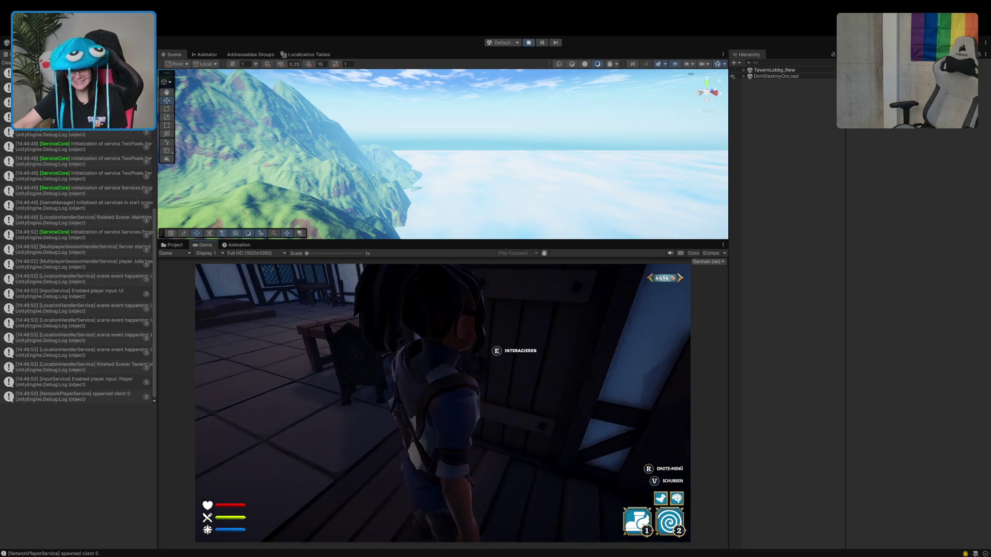
{"action": "key", "text": "e"}
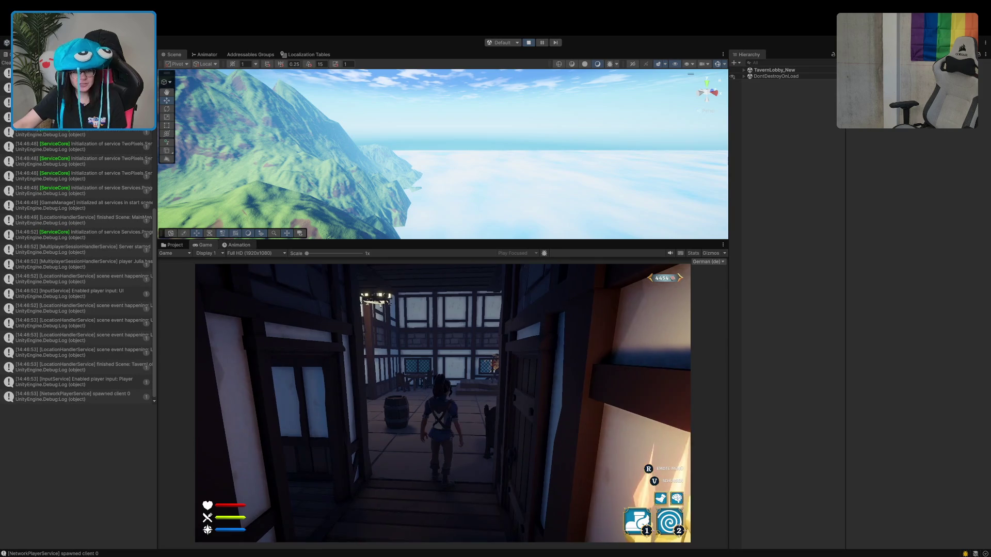
{"action": "double_click", "coordinate": [203, 245]}
- Walk back along the corridor toward the tables and bring up the pause menu with Esc
{"action": "key", "text": "s"}
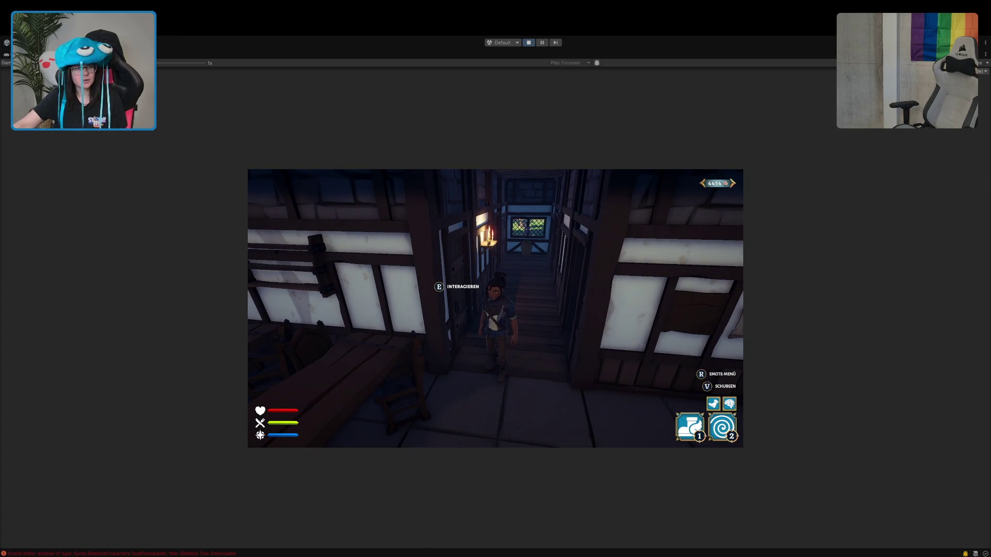
{"action": "left_click_drag", "start_coordinate": [156, 64], "coordinate": [164, 65]}
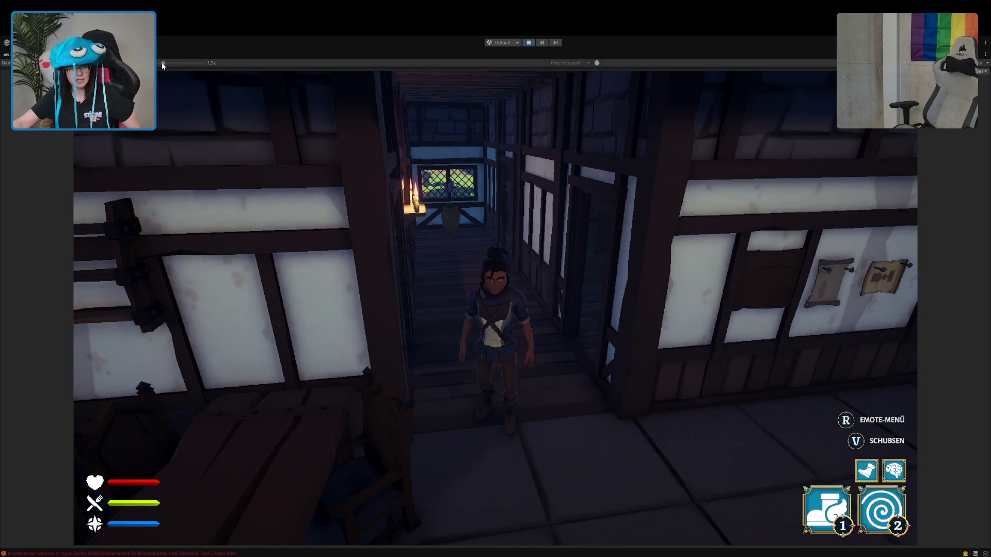
{"action": "key", "text": "w"}
{"action": "key", "text": "s"}
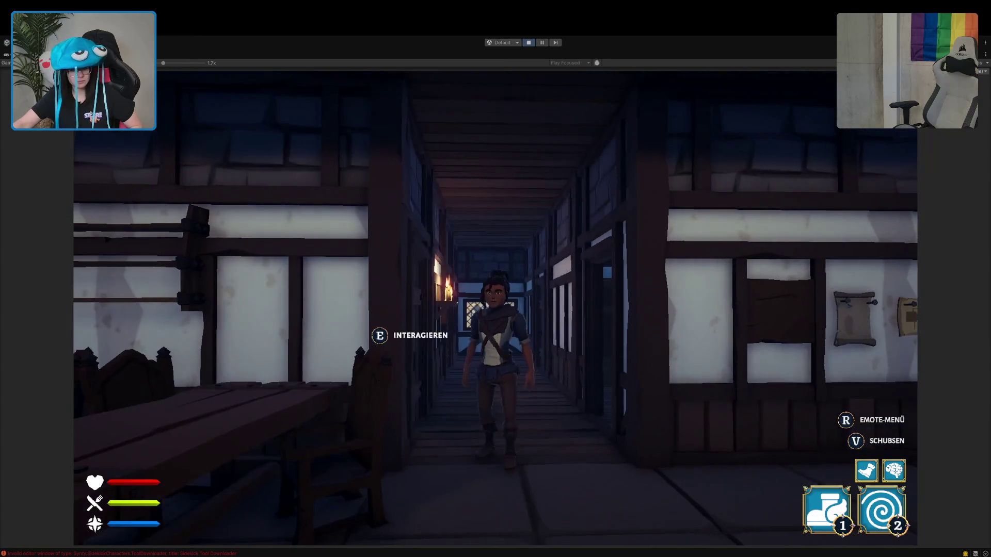
{"action": "key", "text": "s"}
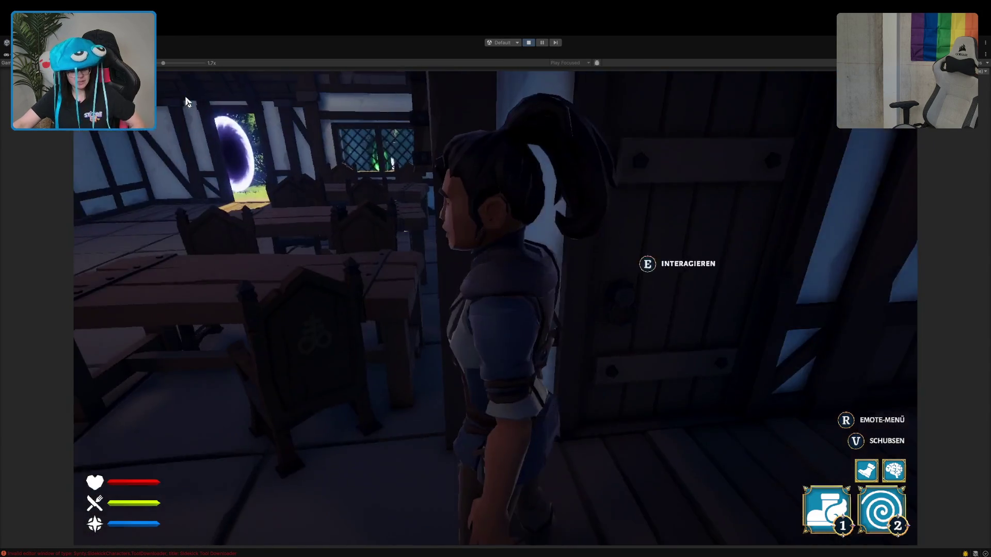
{"action": "key", "text": "Escape"}
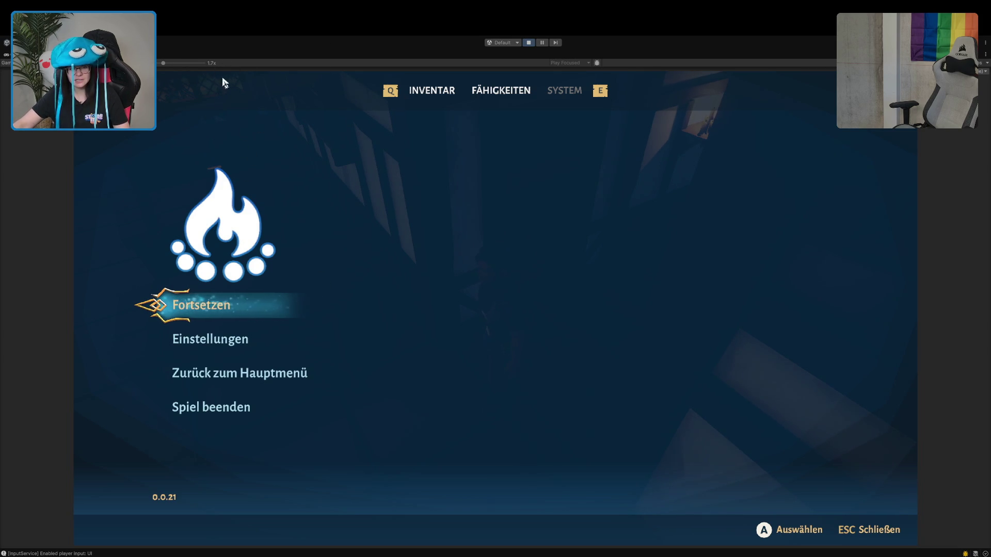
- Resume the game via Fortsetzen, leaving the character beside the door
{"action": "left_click", "coordinate": [216, 310]}
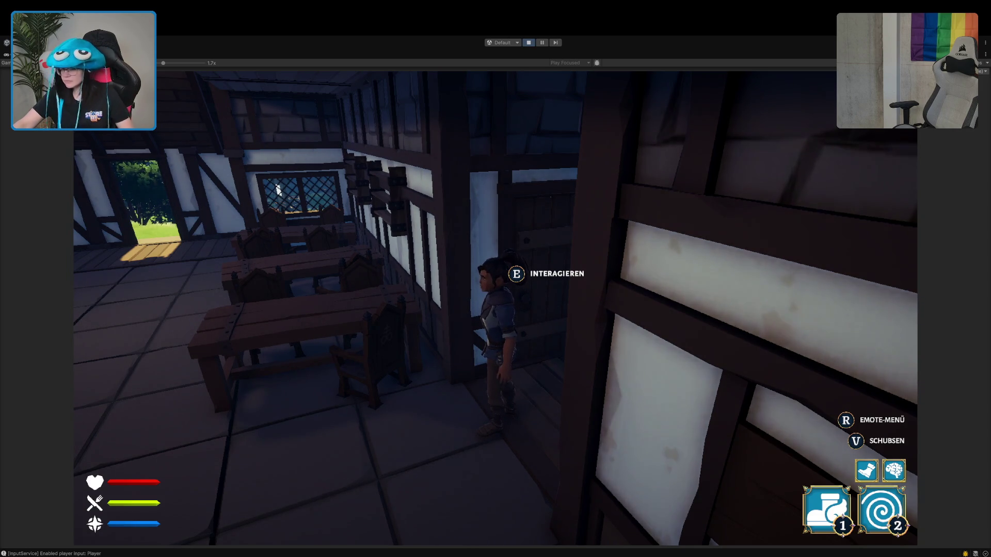
- Go through the door, cross the tavern hall past the bar, and enter the bedroom doorway
{"action": "key", "text": "e"}
{"action": "key", "text": "w"}
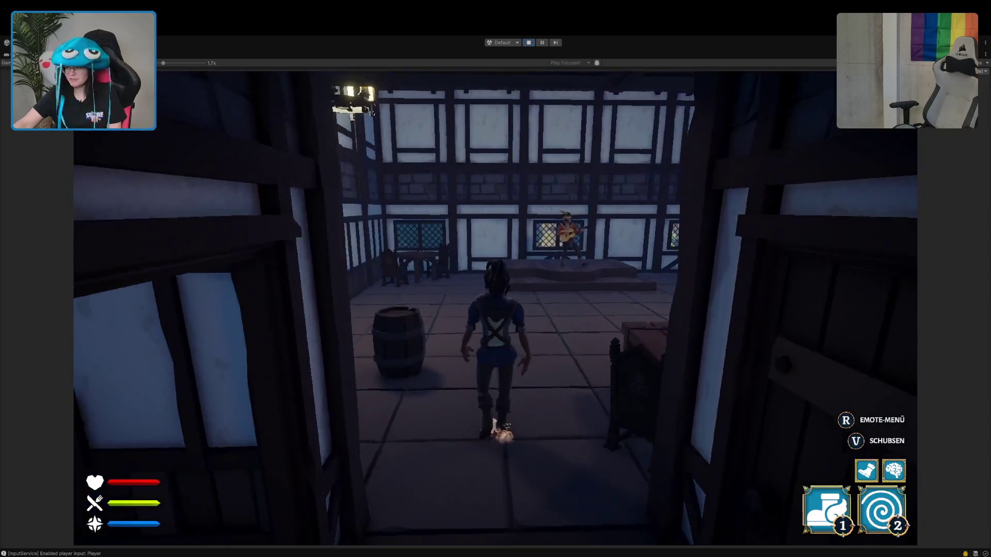
{"action": "key", "text": "a"}
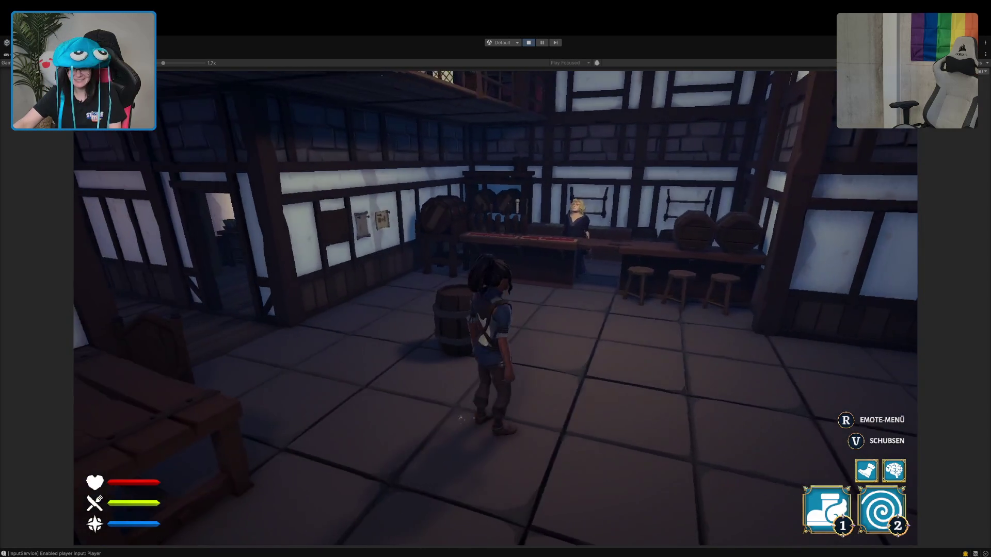
{"action": "key", "text": "w"}
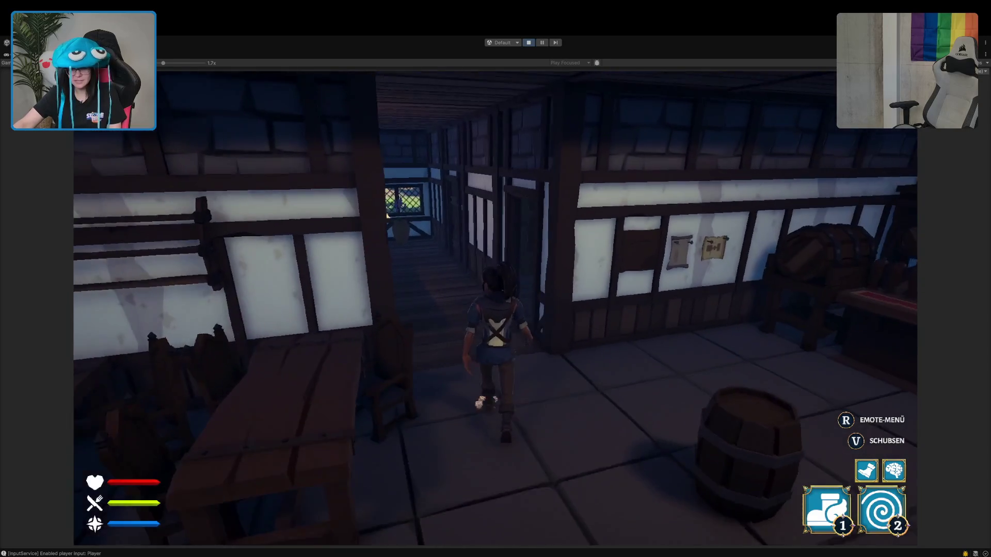
{"action": "key", "text": "w"}
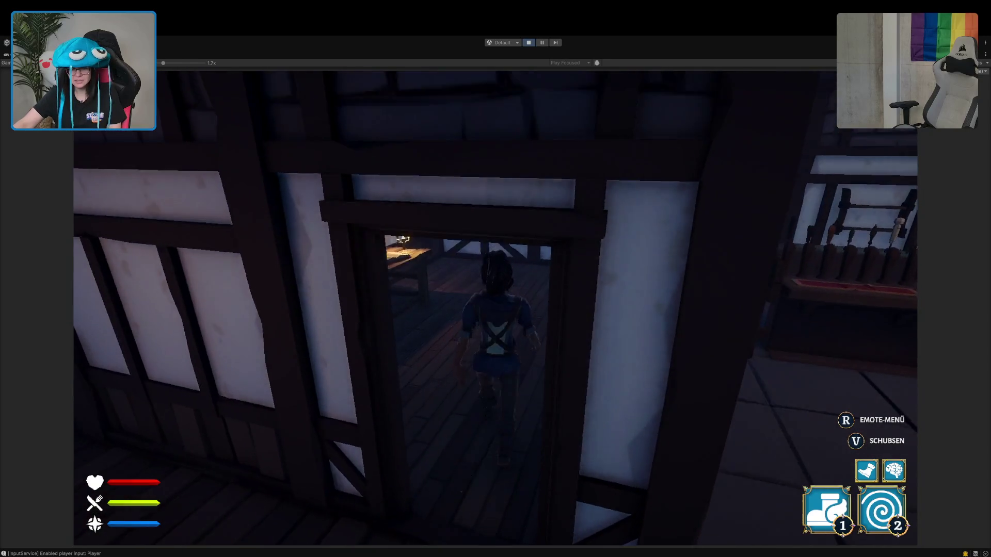
- Interact with the desk and set the character's class from Magier to Keine
{"action": "key", "text": "e"}
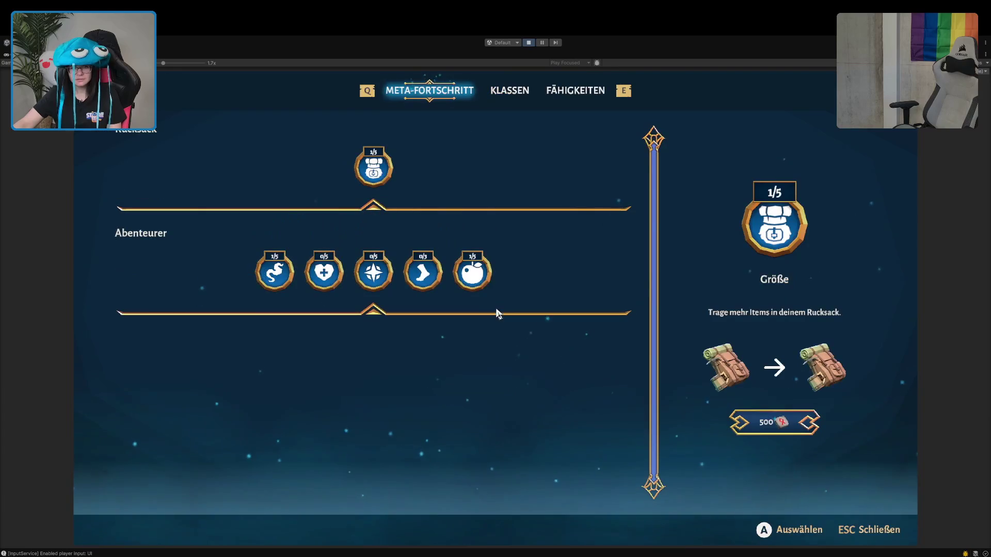
{"action": "left_click", "coordinate": [502, 92]}
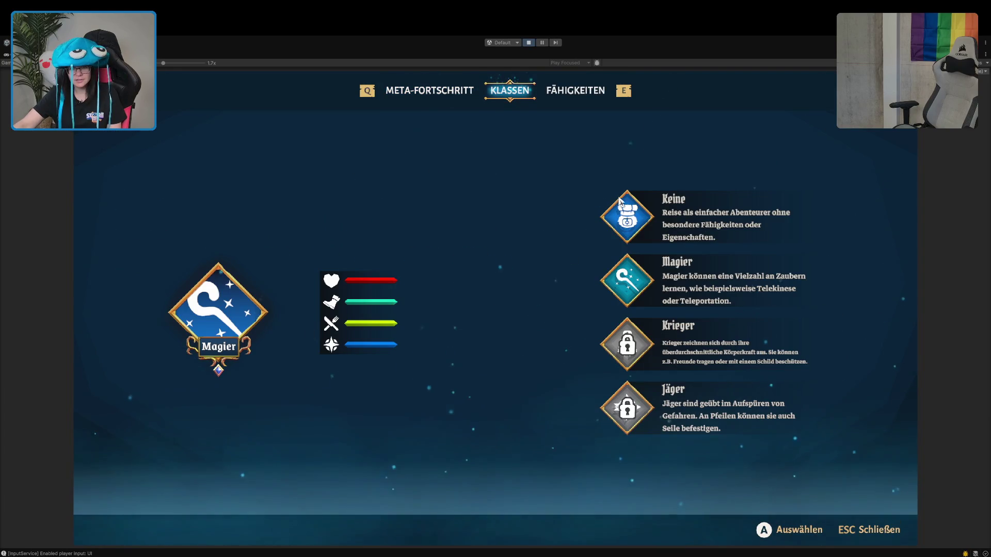
{"action": "left_click", "coordinate": [421, 356]}
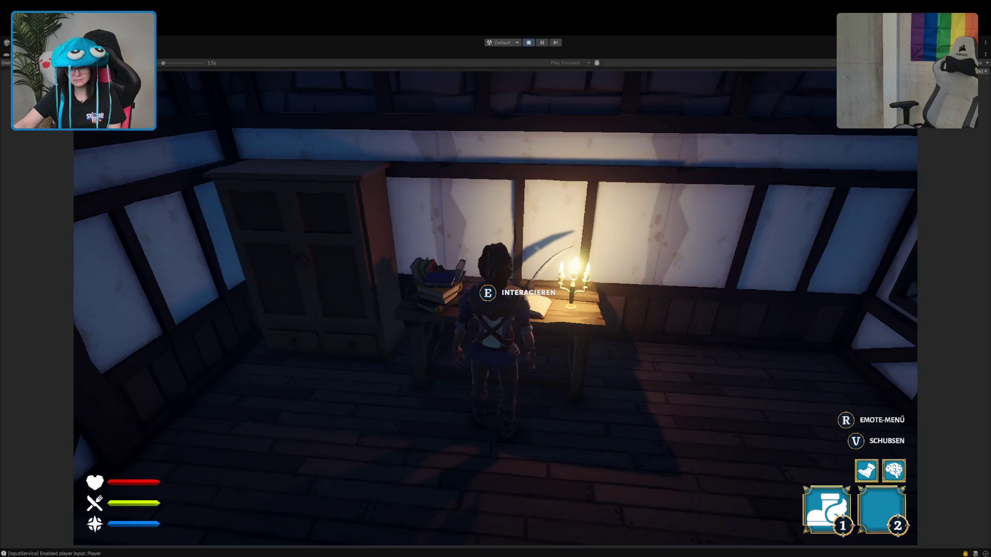
{"action": "key", "text": "Tab"}
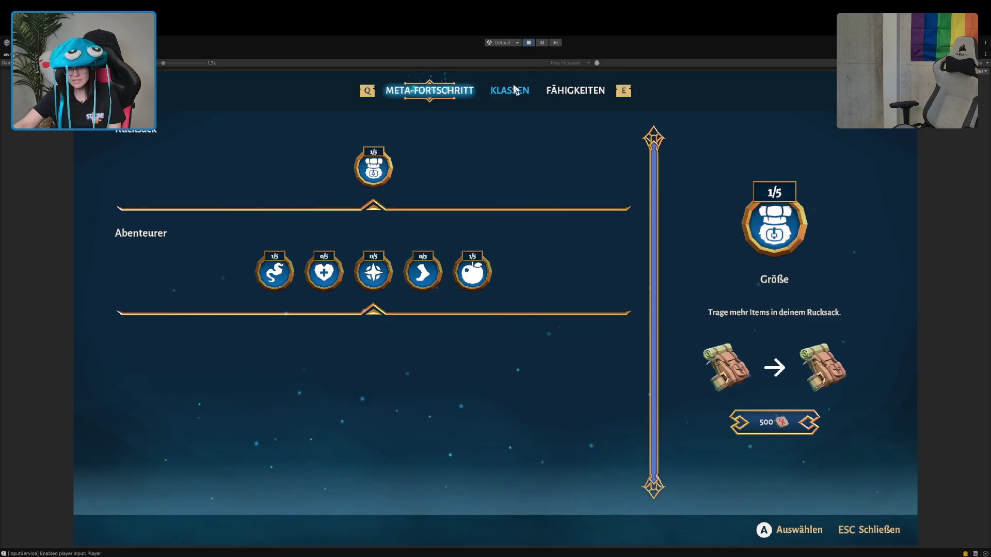
{"action": "key", "text": "e"}
{"action": "key", "text": "e"}
{"action": "left_click", "coordinate": [508, 93]}
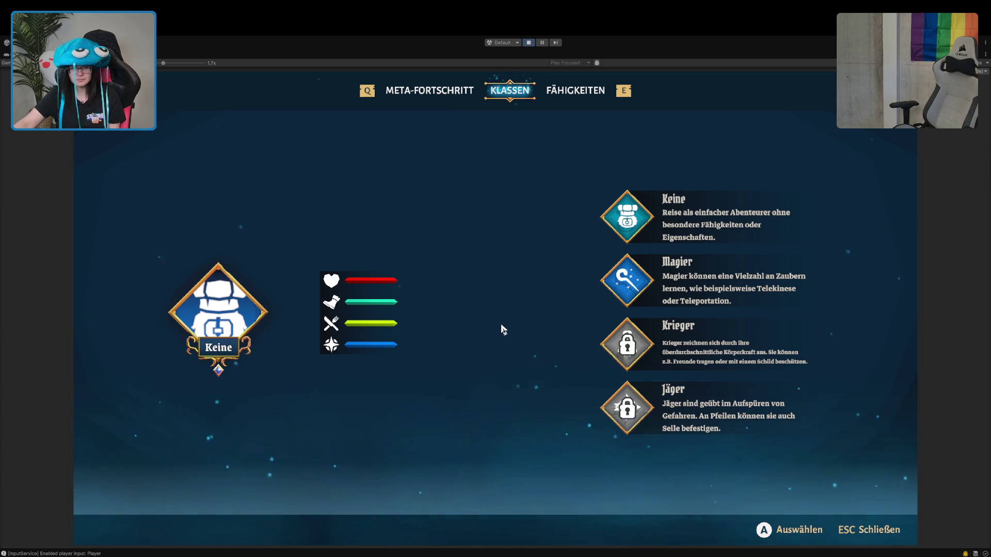
- Review the stamina regeneration and Weisheit passive abilities and the meta-progress trees, then close the menu
{"action": "left_click", "coordinate": [565, 90]}
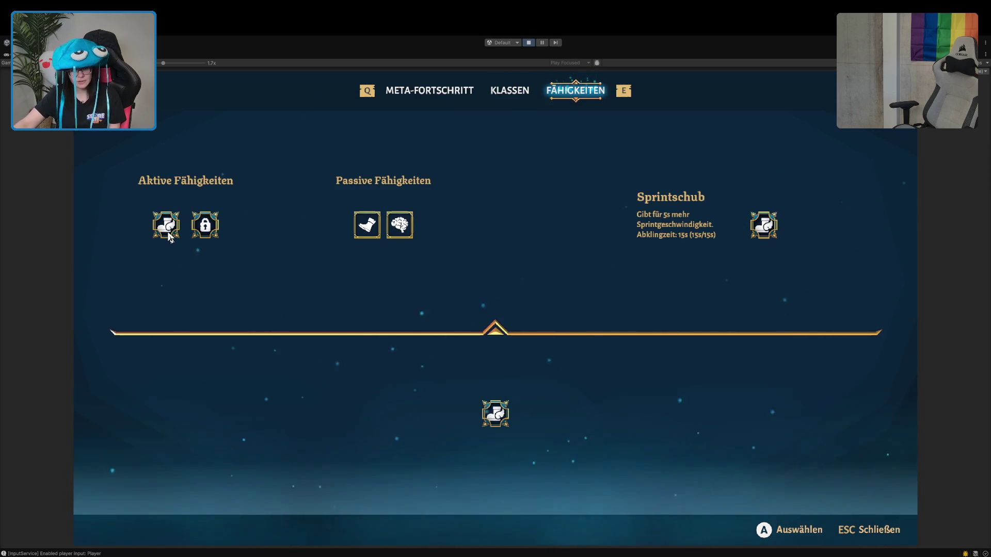
{"action": "left_click", "coordinate": [370, 235]}
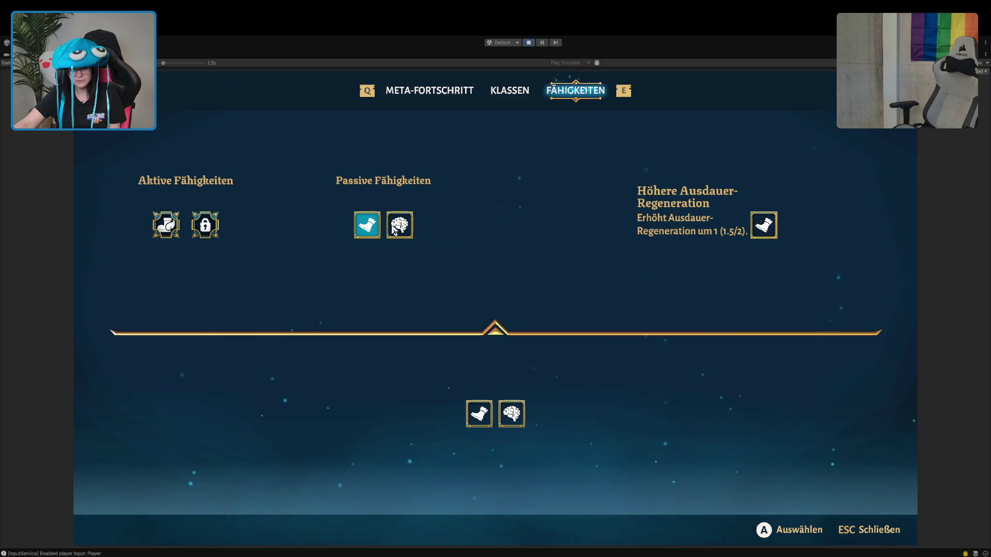
{"action": "left_click", "coordinate": [401, 226]}
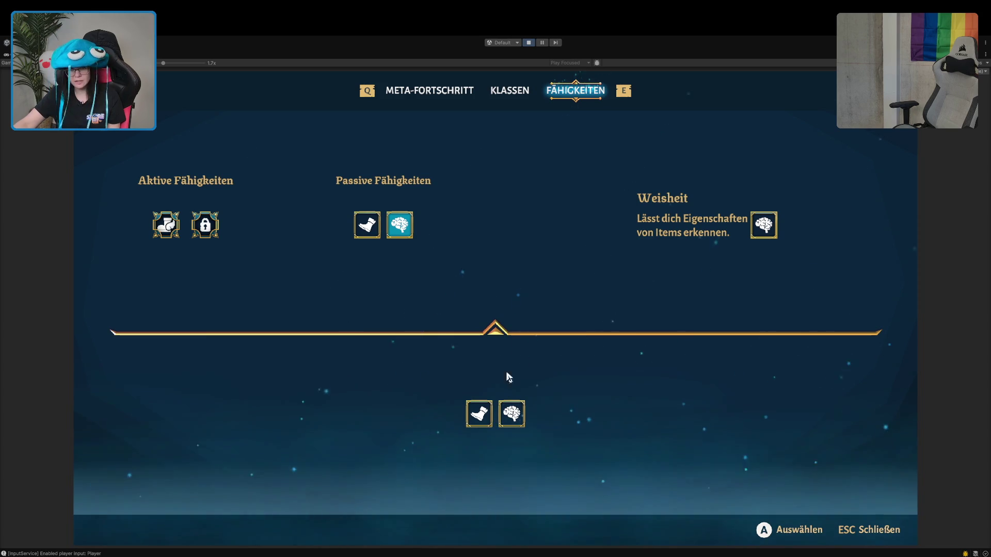
{"action": "left_click", "coordinate": [411, 96]}
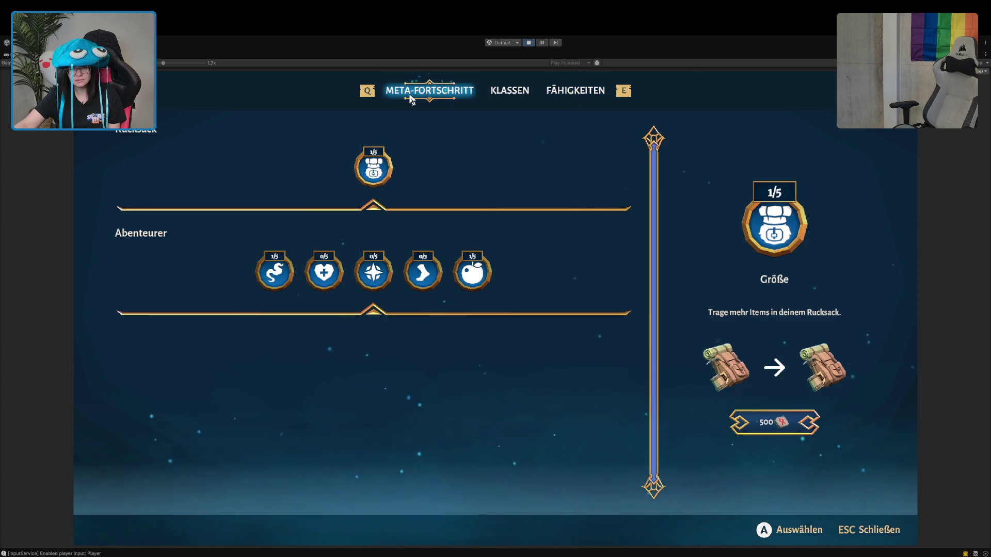
{"action": "left_click", "coordinate": [503, 96]}
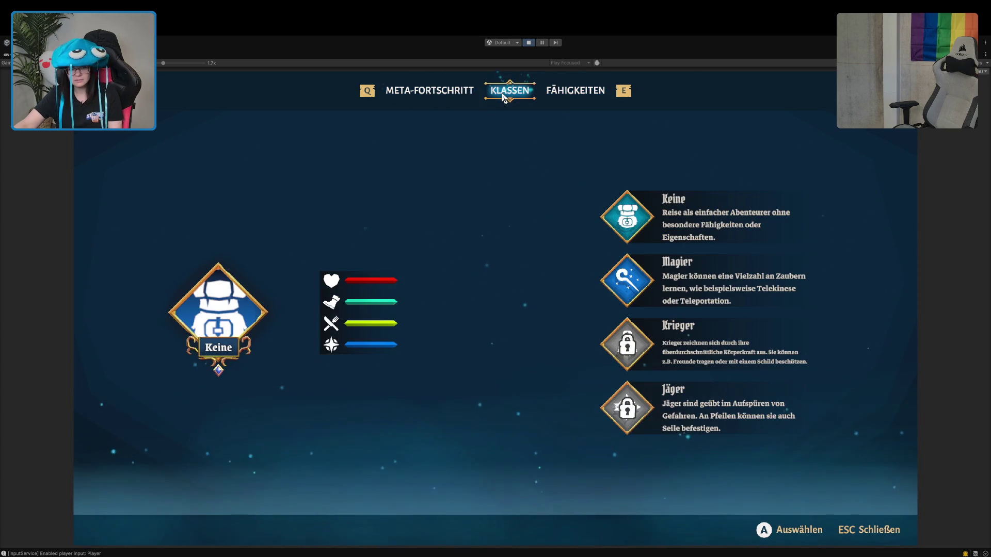
{"action": "key", "text": "Escape"}
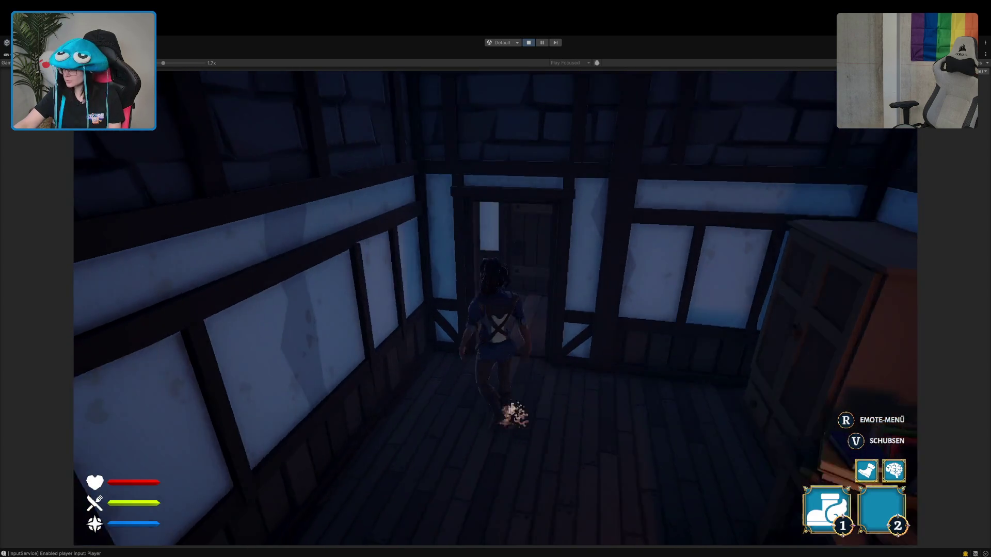
- Walk from the bedroom down the hallway into the tavern hall and knock over the barrel
{"action": "key", "text": "w"}
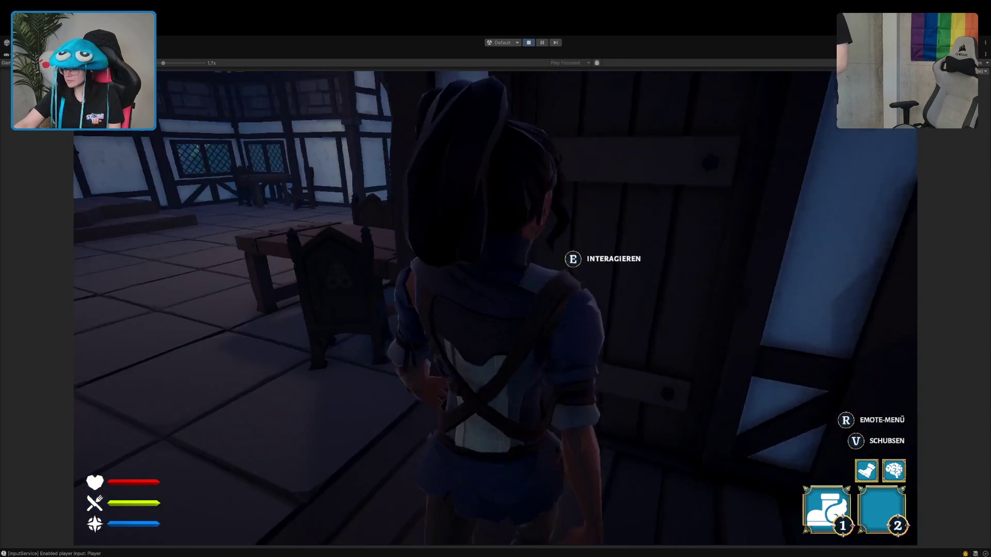
{"action": "key", "text": "w"}
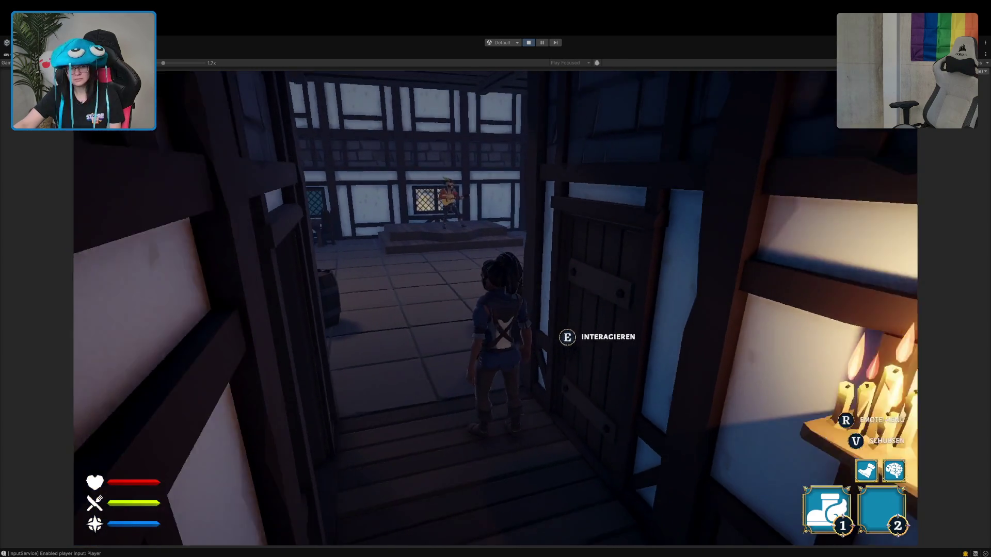
{"action": "key", "text": "w"}
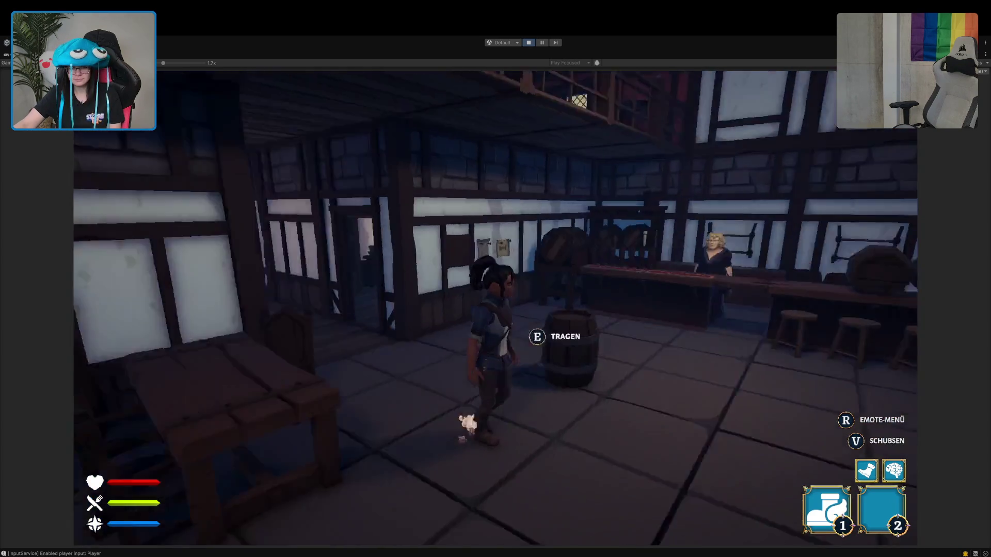
{"action": "key", "text": "w"}
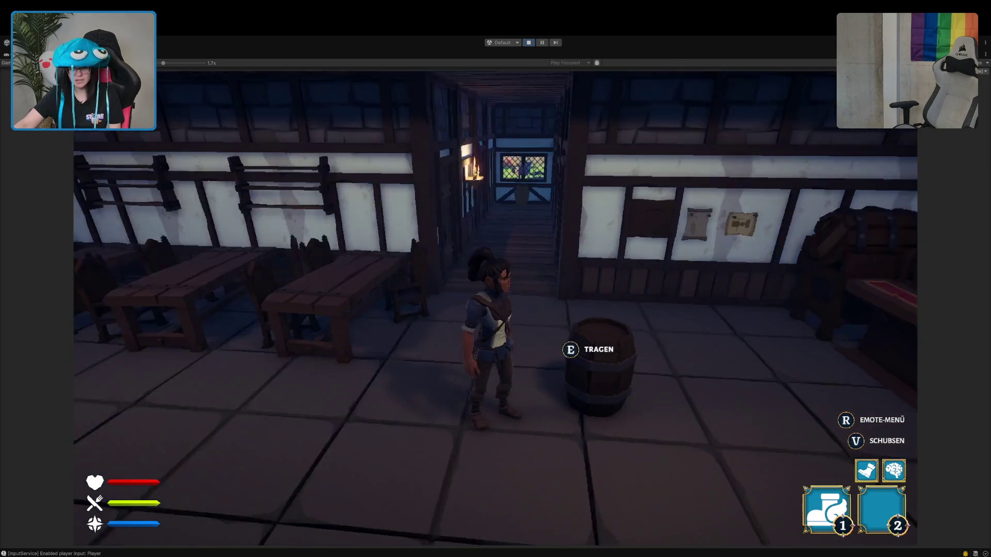
{"action": "key", "text": "d"}
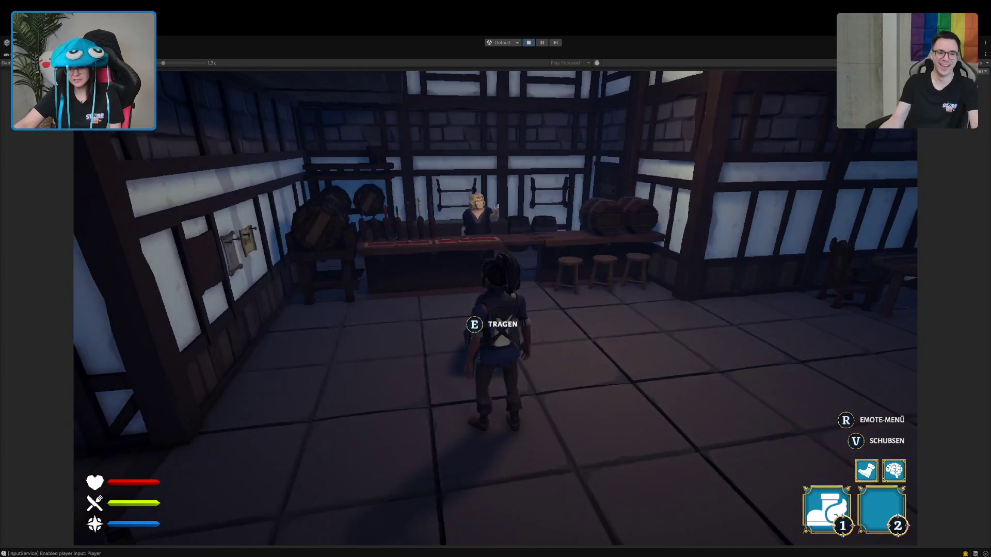
- Carry the barrel around the tavern hall near the bar counter, picking it up and dropping it
{"action": "key", "text": "w"}
{"action": "key", "text": "d"}
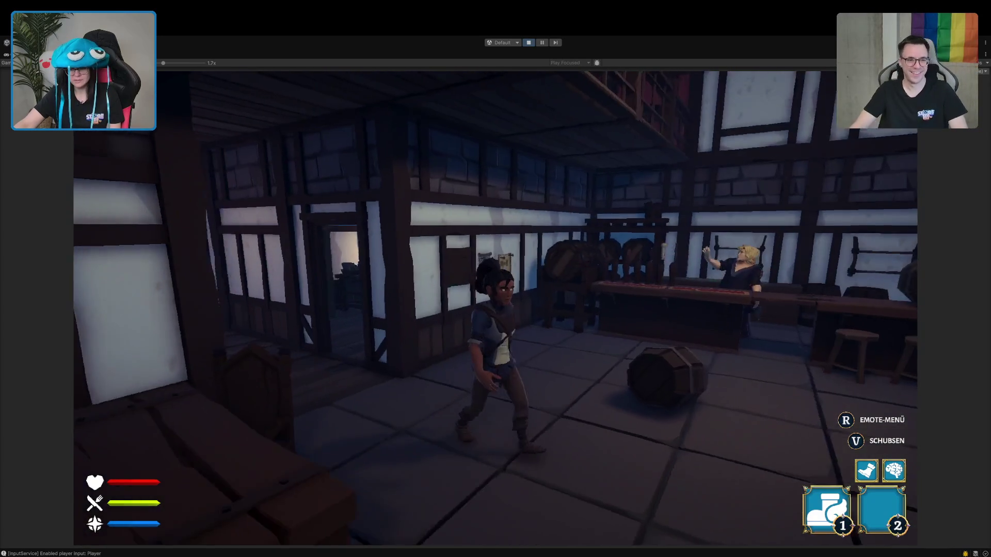
{"action": "key", "text": "d"}
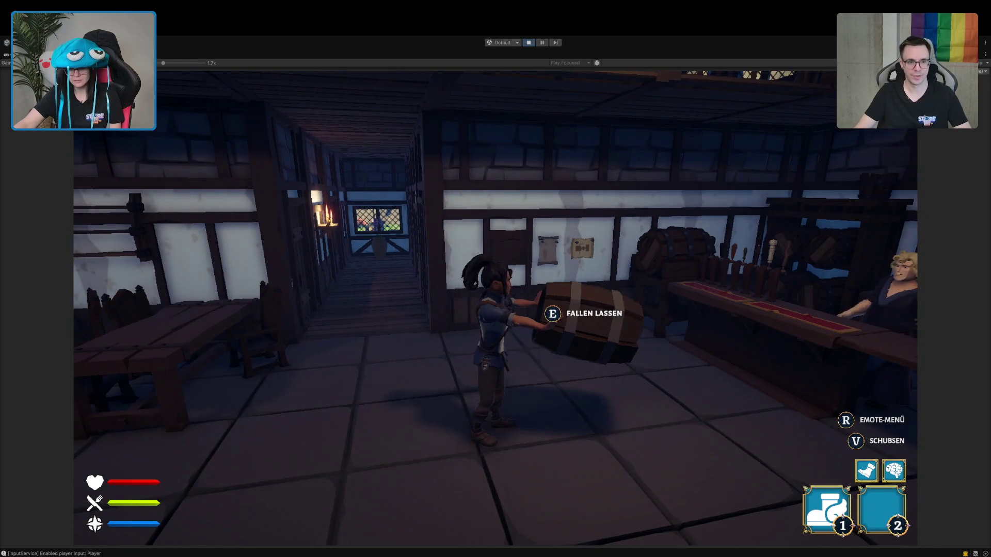
{"action": "key", "text": "e"}
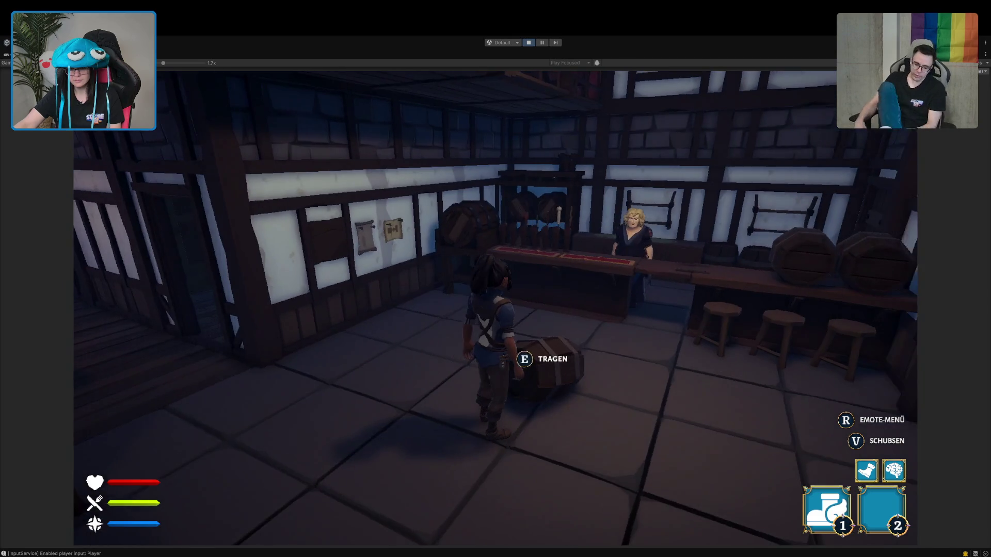
{"action": "key", "text": "s"}
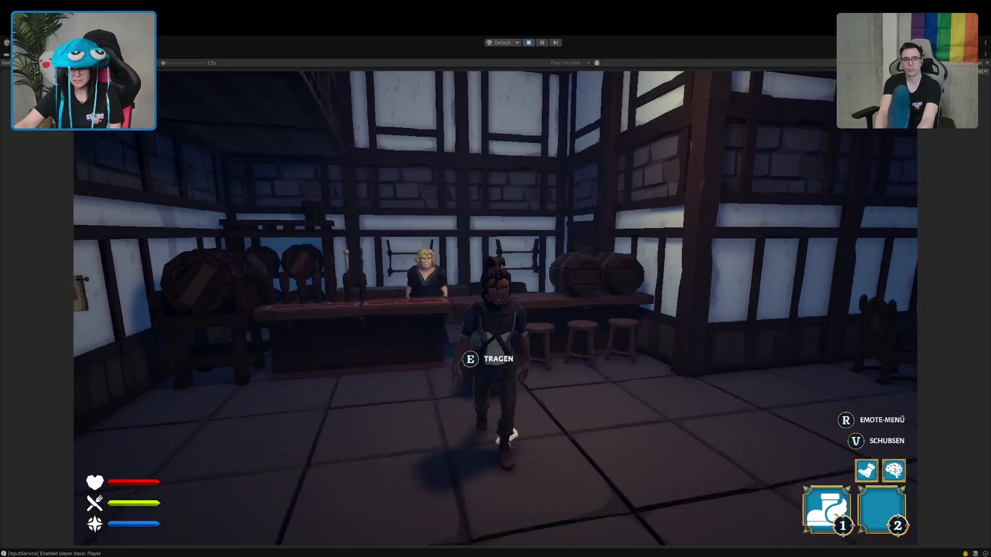
{"action": "key", "text": "e"}
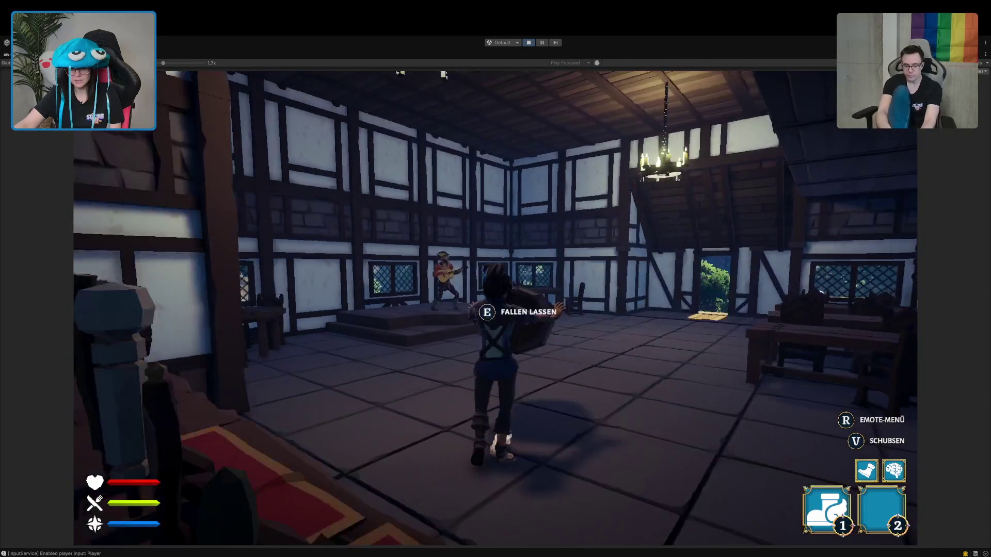
{"action": "key", "text": "e"}
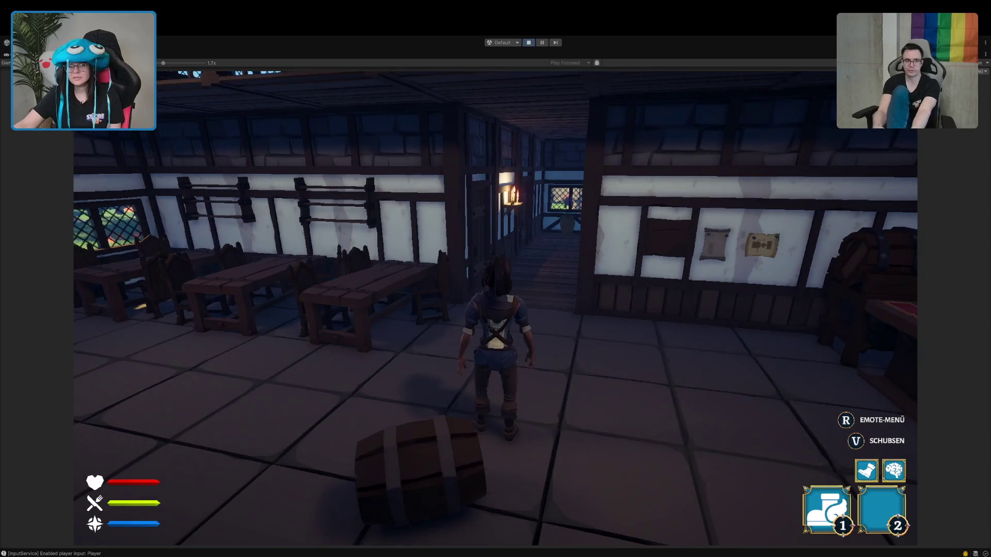
- Stop Play mode and return to the Unity editor
{"action": "left_click", "coordinate": [529, 43]}
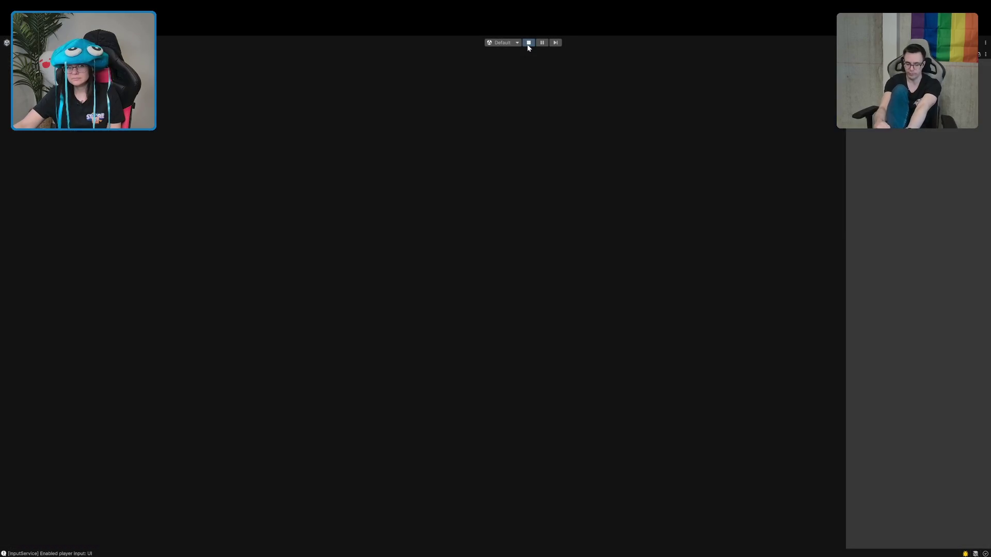